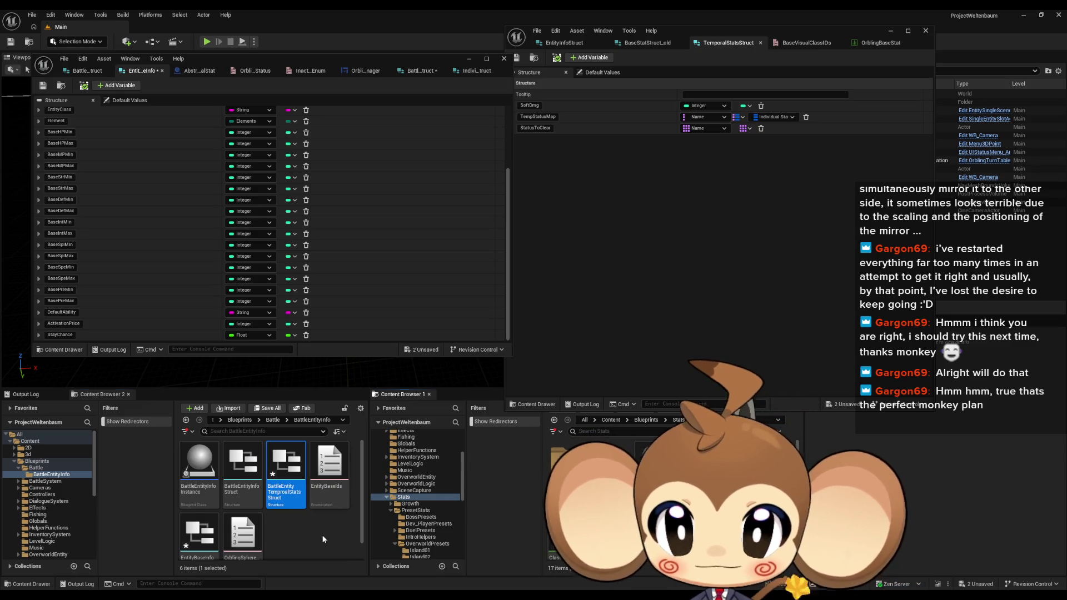
Select the BattleEntityInfo Instance Blueprint asset in the Content Browser.
click(203, 471)
In BattleEntityInfoInstance, add a Battle Entity Info Struct variable named BattleEntityInfo.
double_click(203, 471)
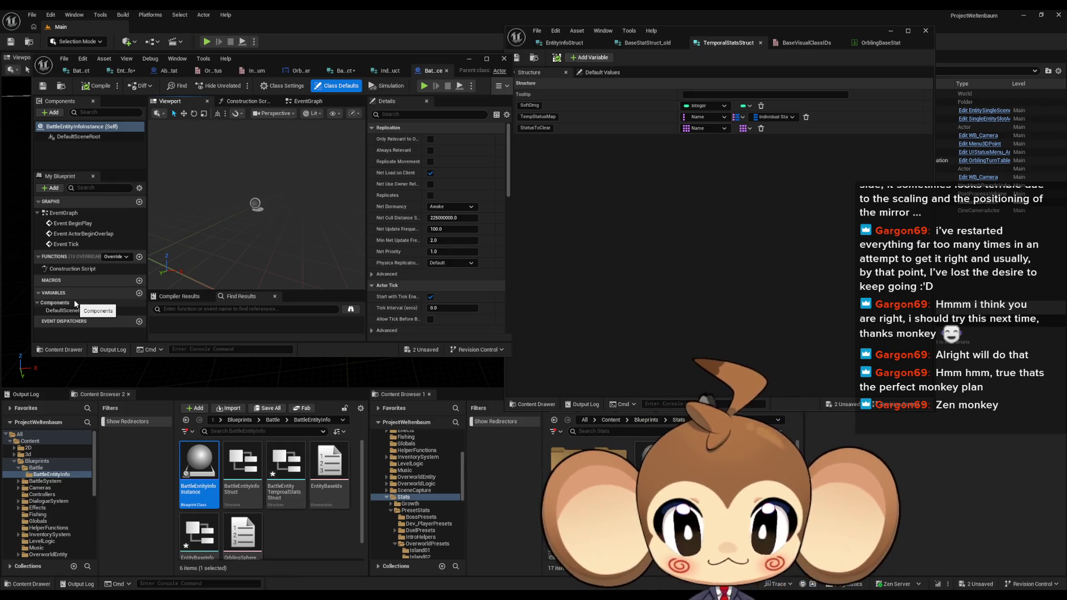
click(139, 293)
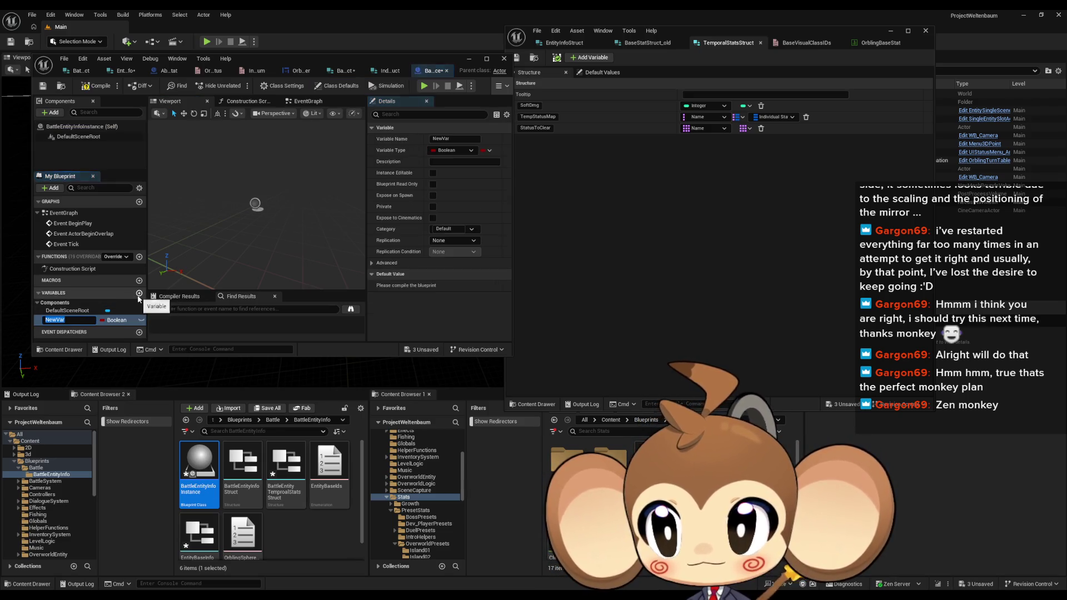
click(116, 320)
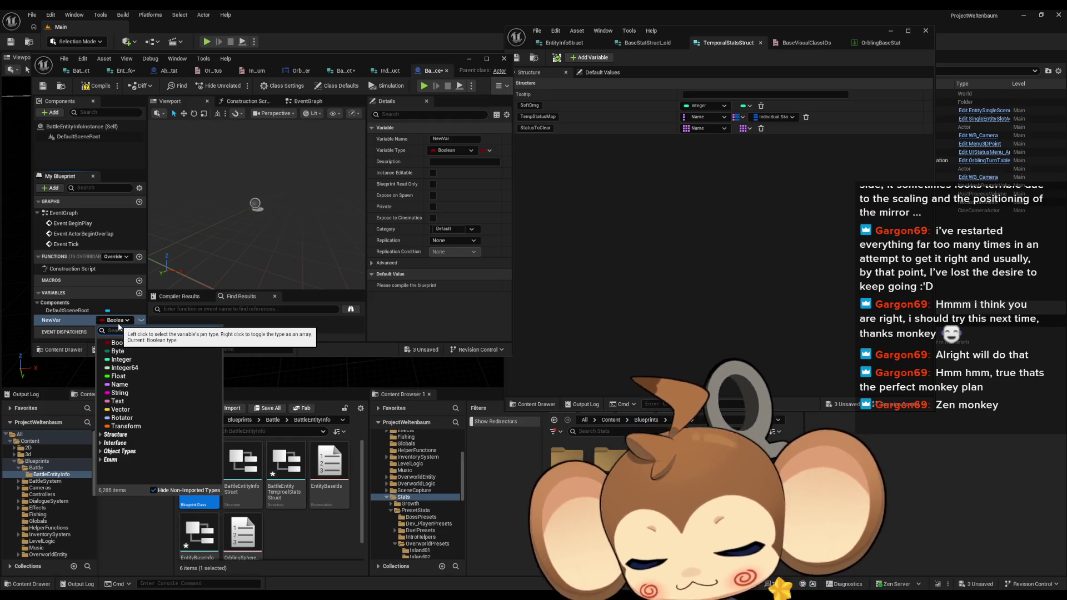
text(batt)
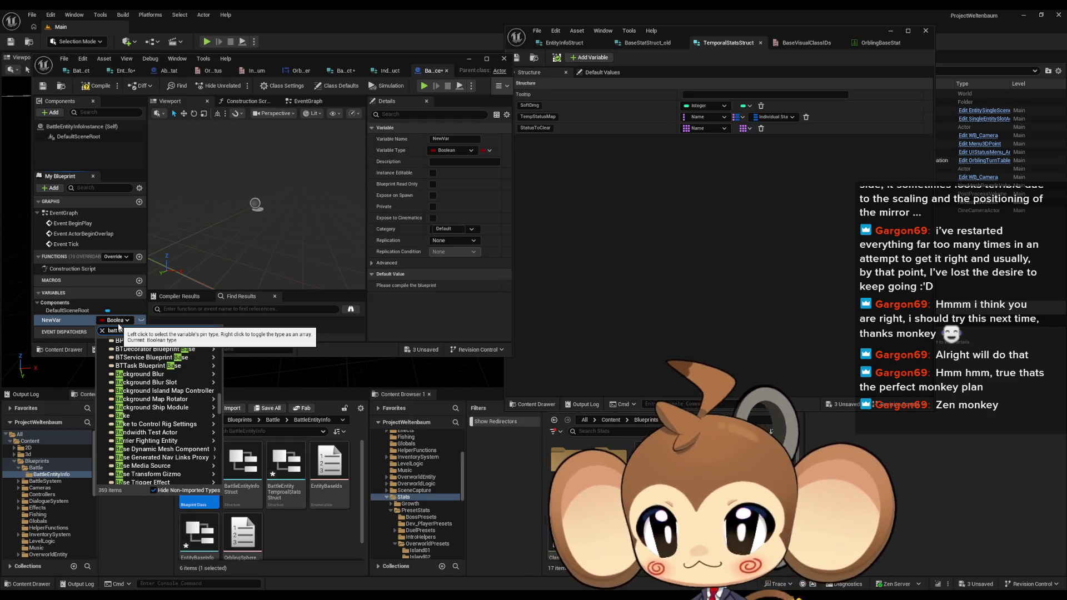
text( en info)
mouse_move(155, 370)
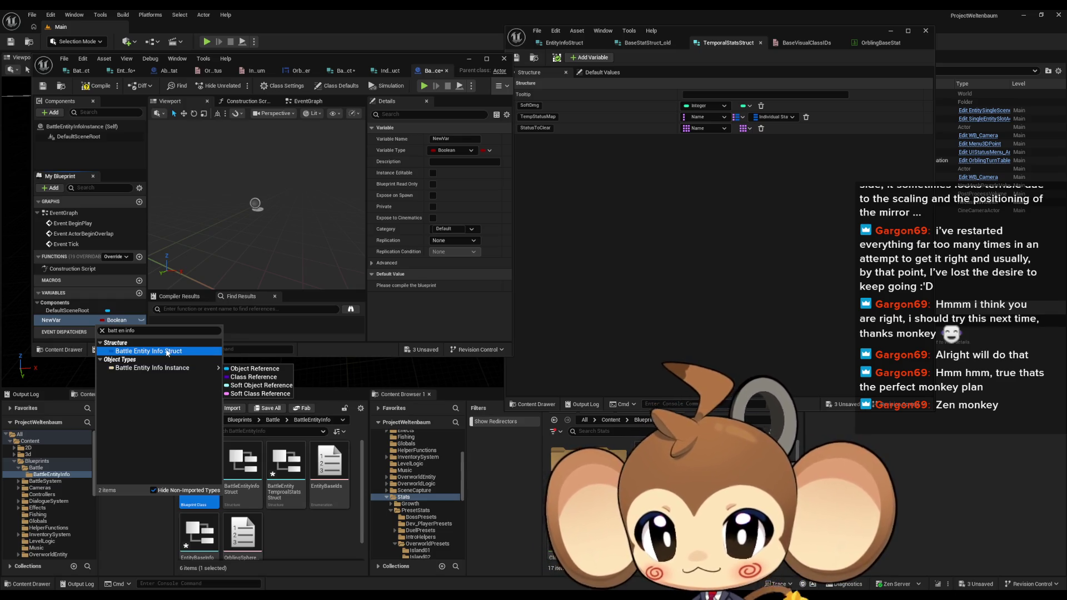
click(204, 353)
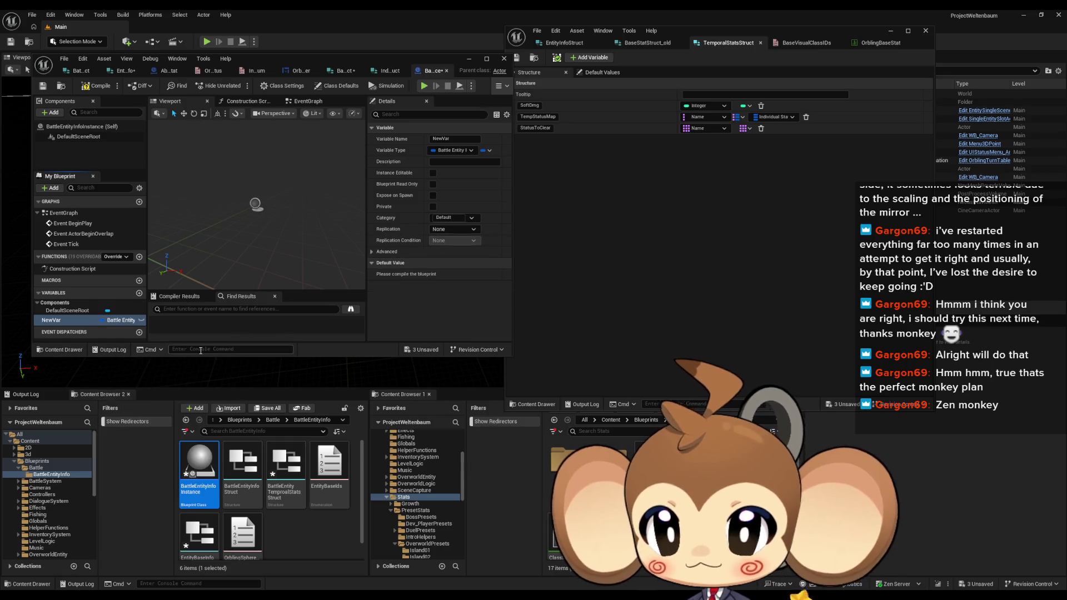
click(63, 321)
text(BattleEntityIn)
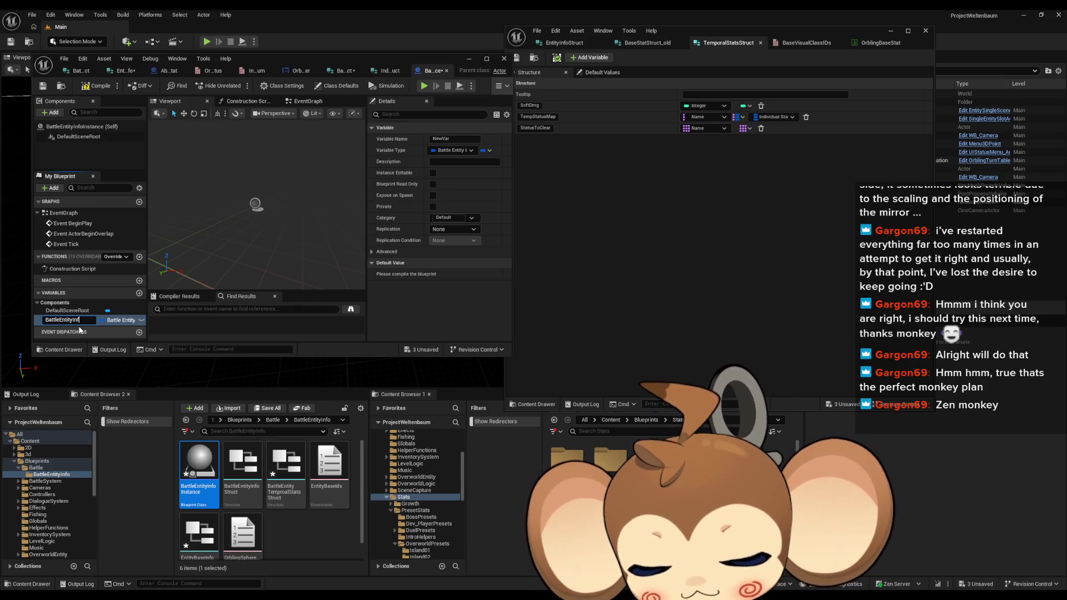
text(o)
key(Return)
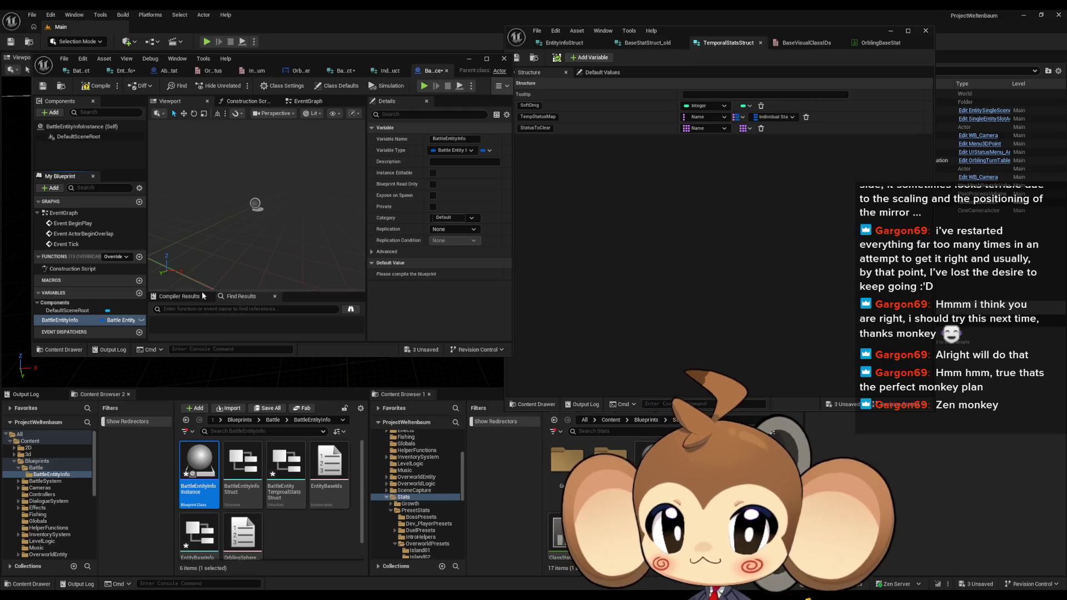
Compile BattleEntityInfoInstance, review its BattleEntityInfo default values, and open BattleEntityInfoStruct.
click(94, 85)
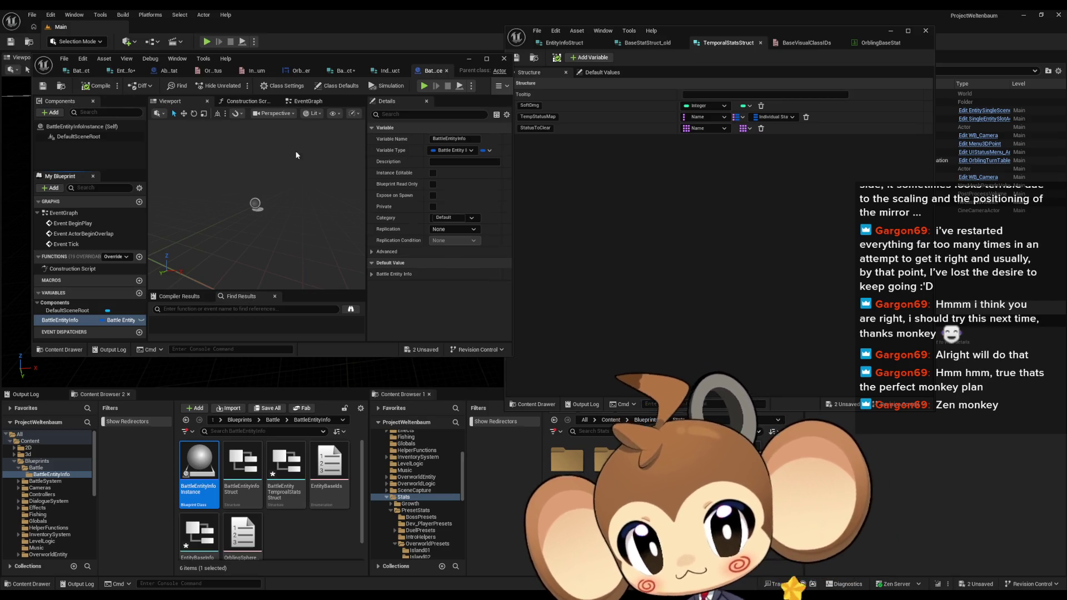
click(372, 274)
scroll(456, 288, down, 3)
scroll(456, 287, down, 1)
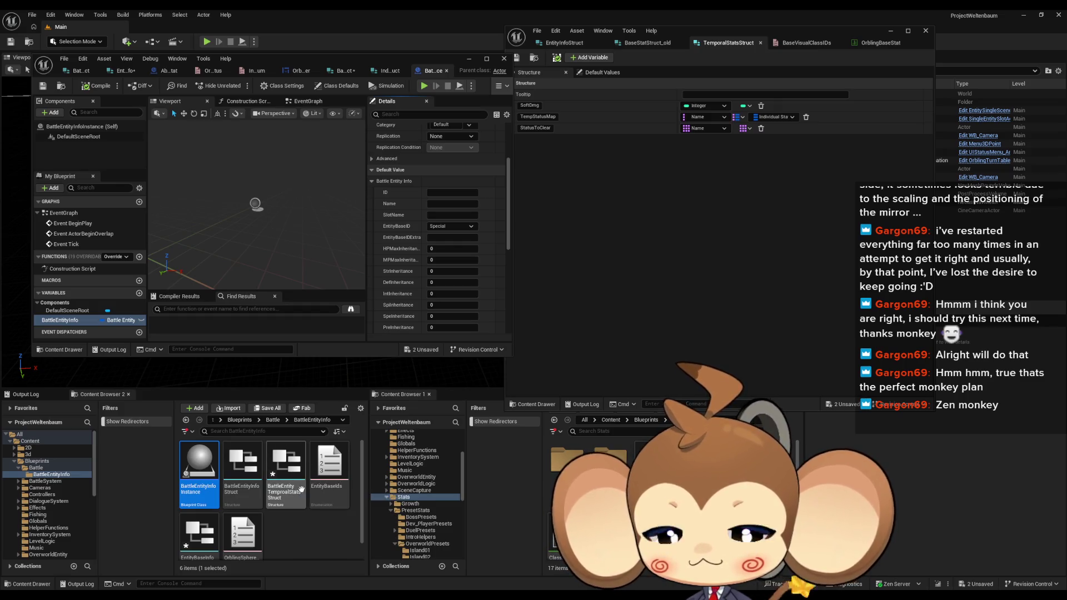
double_click(251, 472)
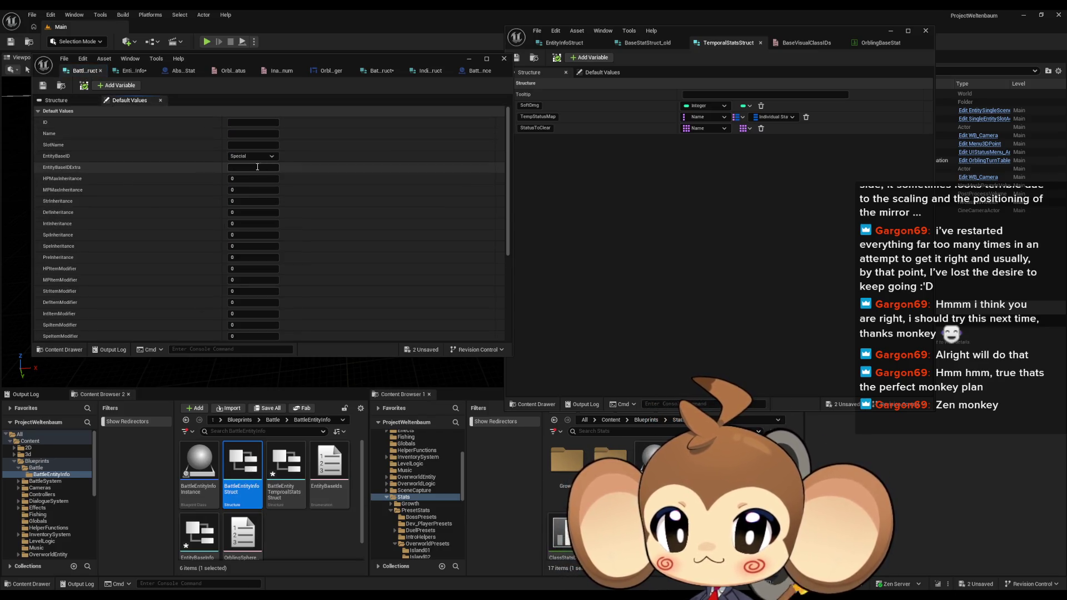
Set the struct's EntityBaseID default to none and save BattleEntityInfoStruct.
click(252, 158)
click(246, 172)
click(252, 156)
click(236, 164)
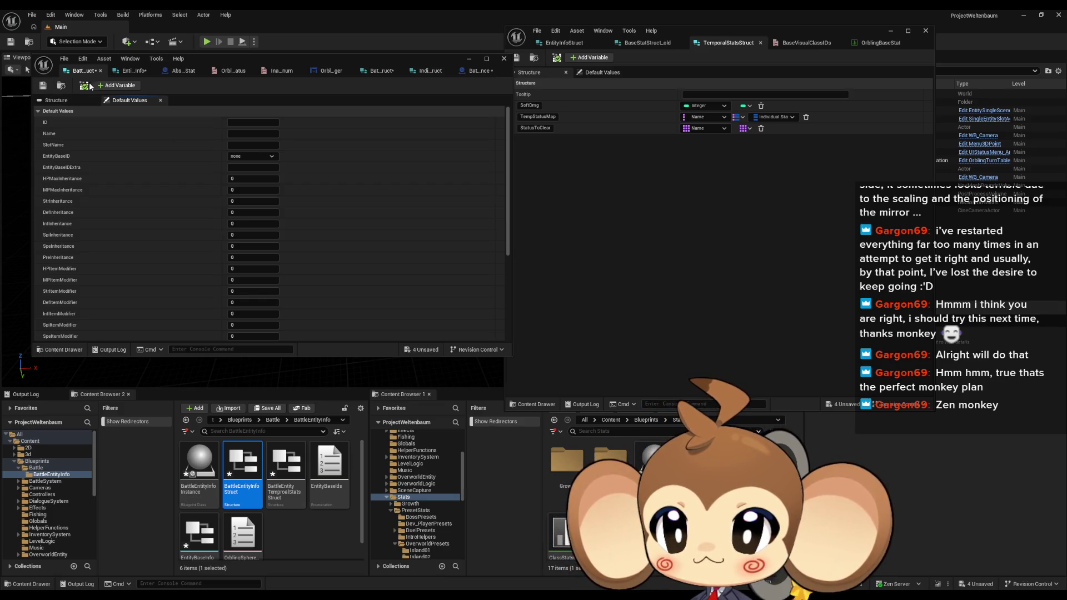
click(43, 86)
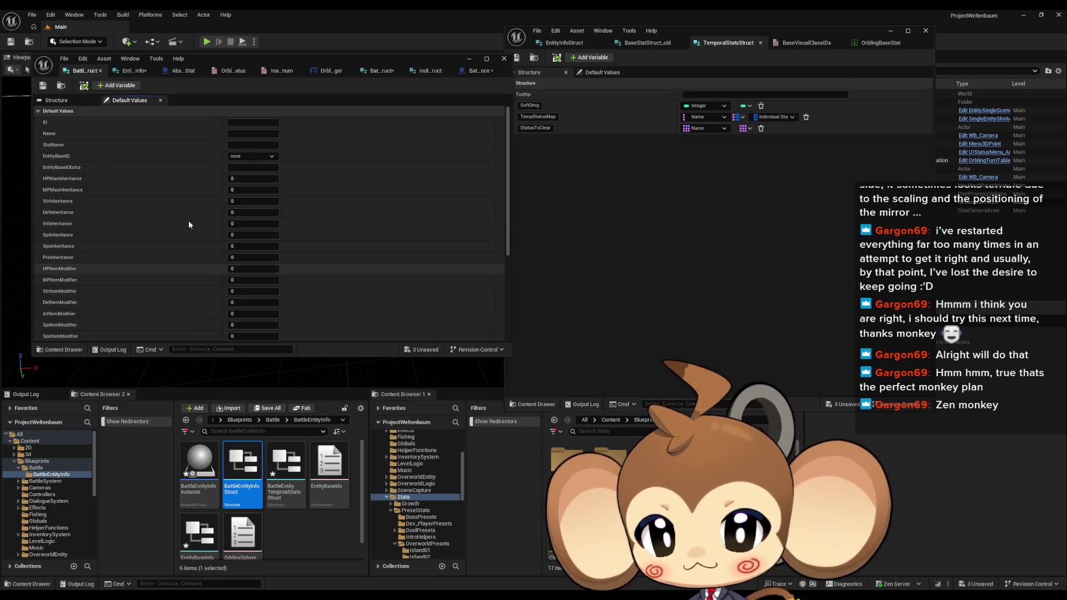
Recompile BattleEntityInfoInstance with the updated defaults and close the TemporalStatsStruct editor.
click(134, 71)
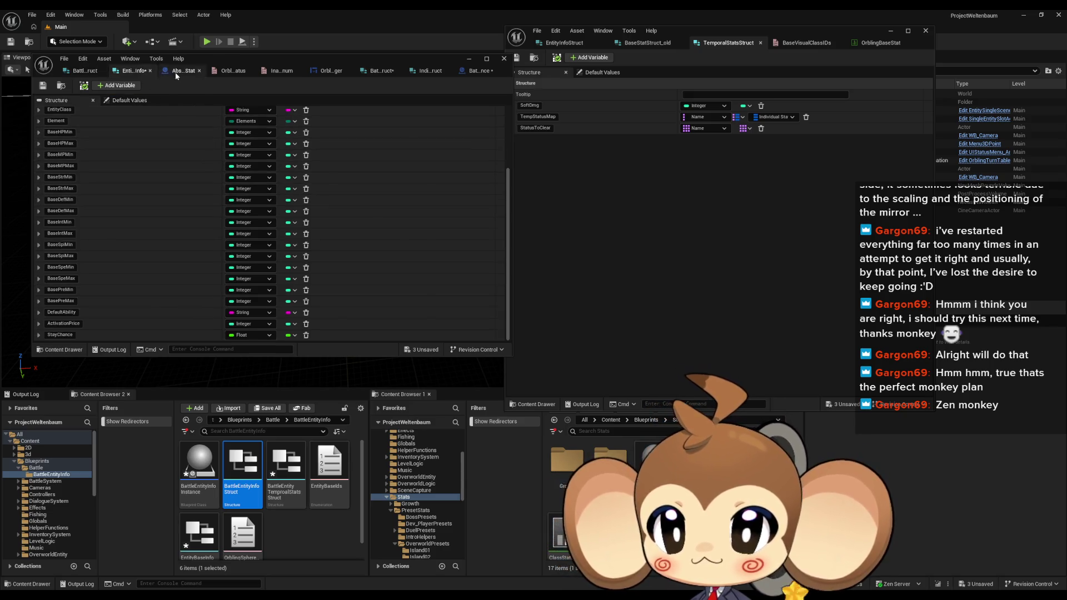
click(178, 71)
drag(430, 70, 178, 71)
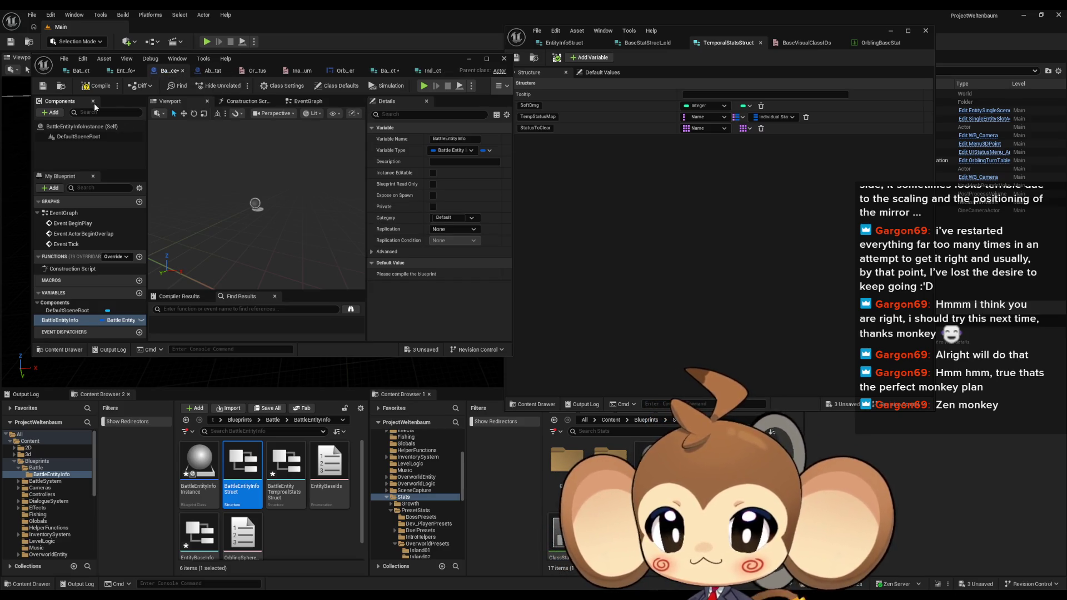
click(100, 88)
scroll(444, 295, down, 3)
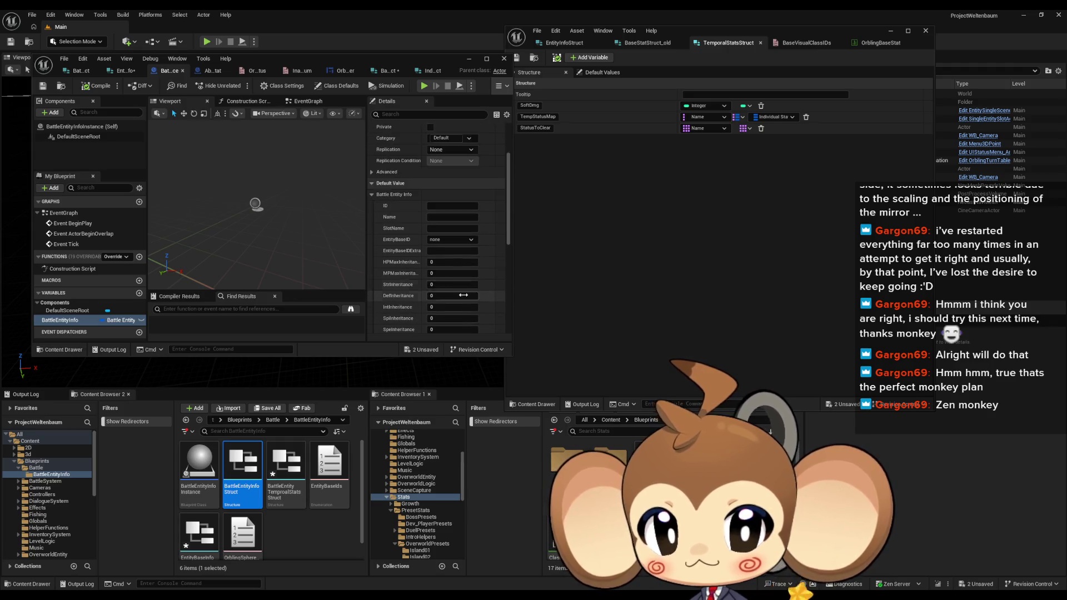
scroll(464, 271, down, 8)
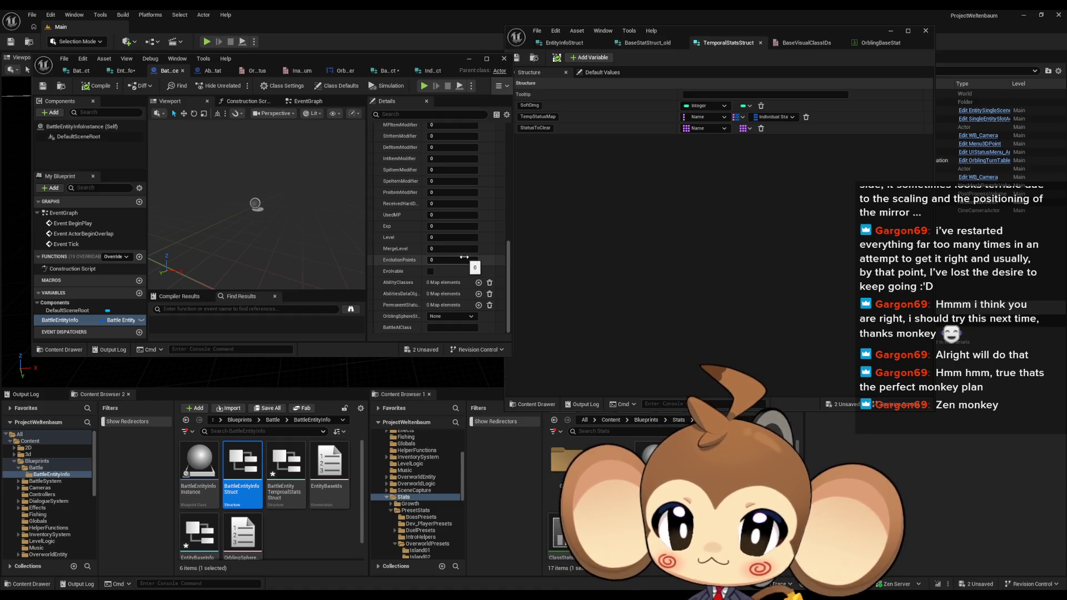
scroll(463, 255, up, 10)
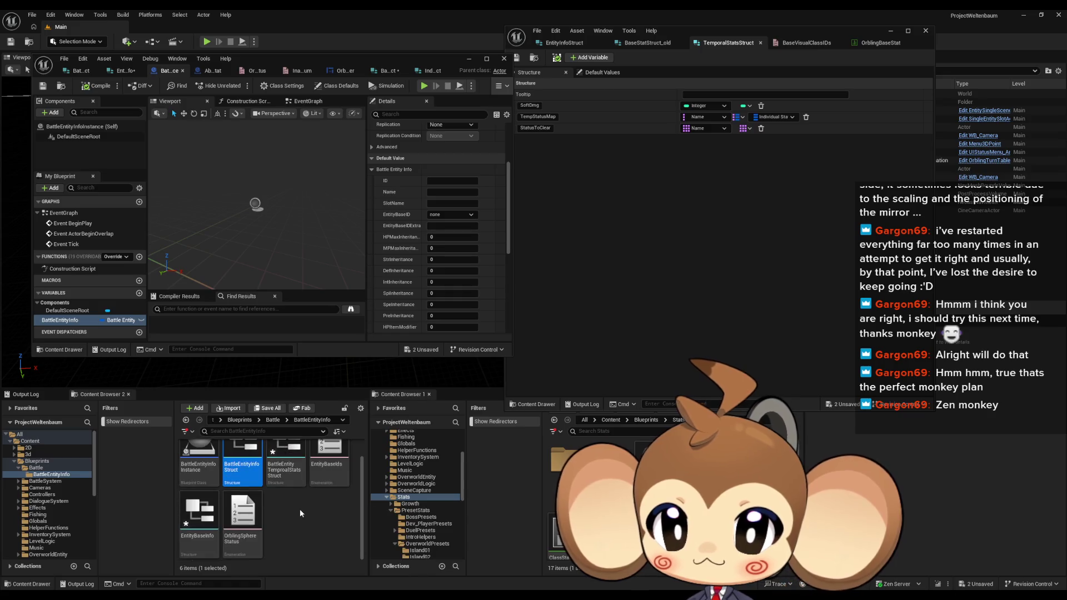
click(925, 31)
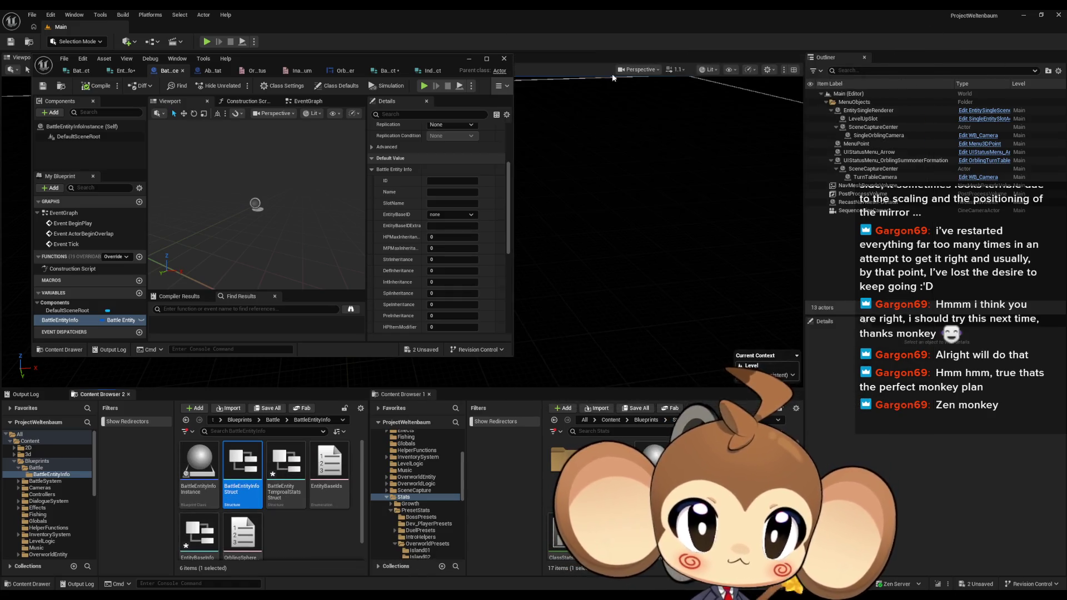
Close the leftover editor window, then create and open a Presets folder under BattleEntityInfo.
click(503, 59)
click(300, 532)
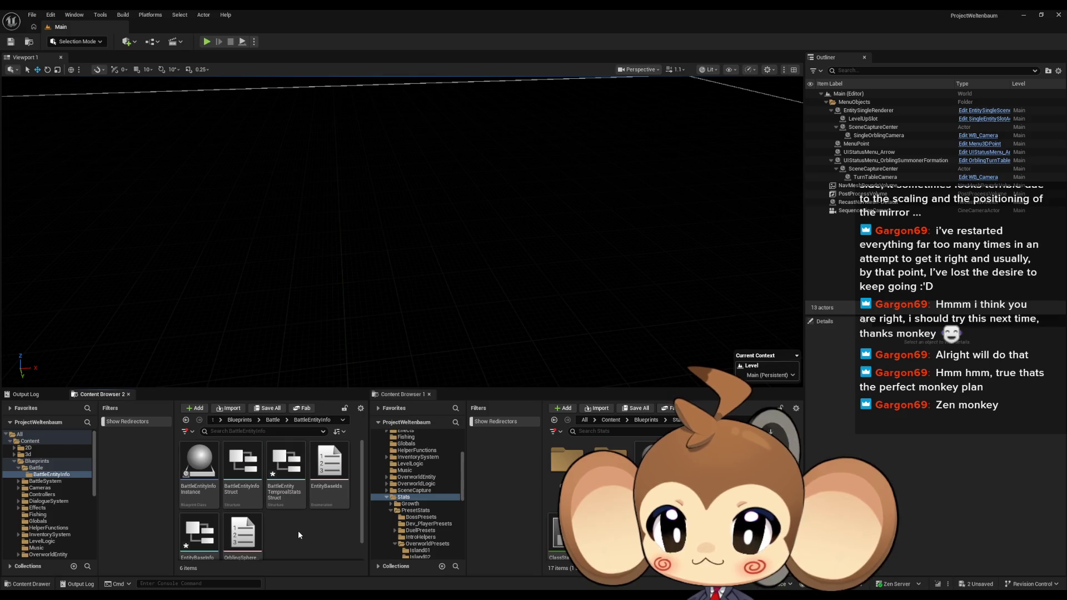
right_click(297, 531)
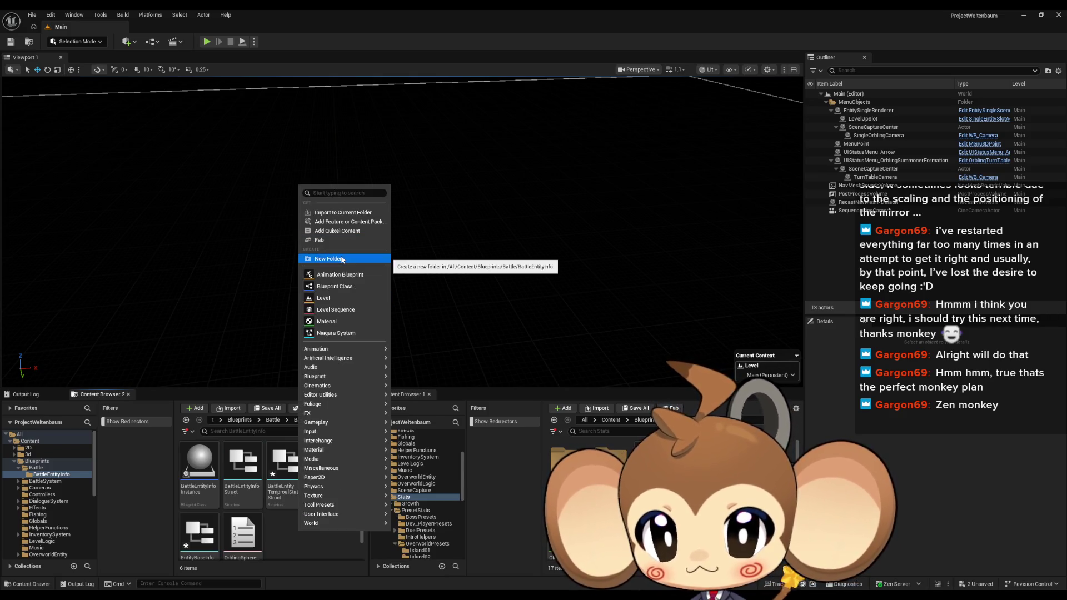
click(280, 534)
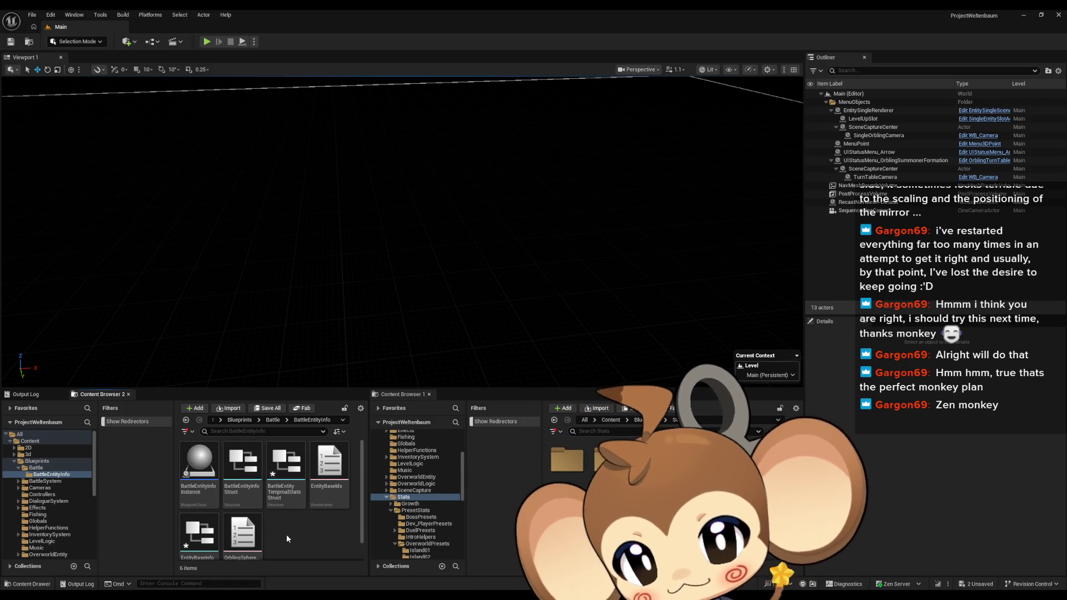
right_click(280, 535)
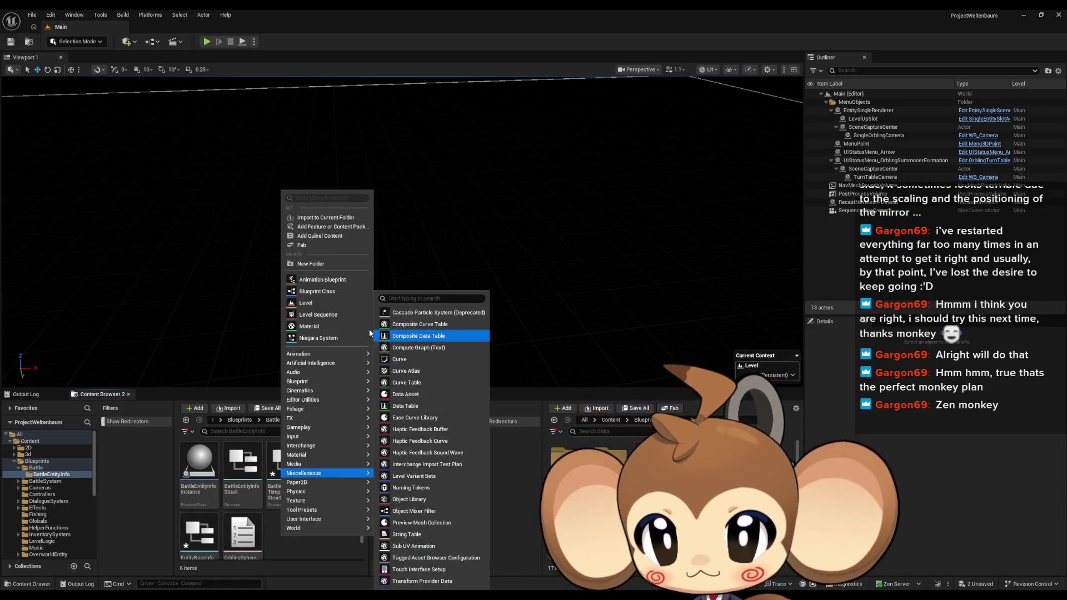
mouse_move(341, 354)
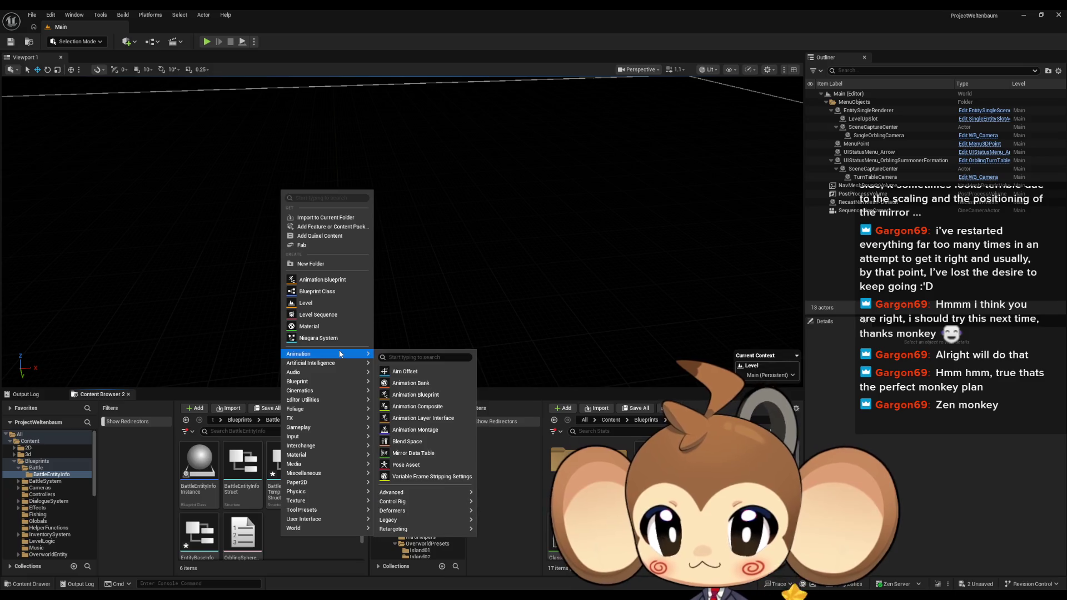
click(311, 263)
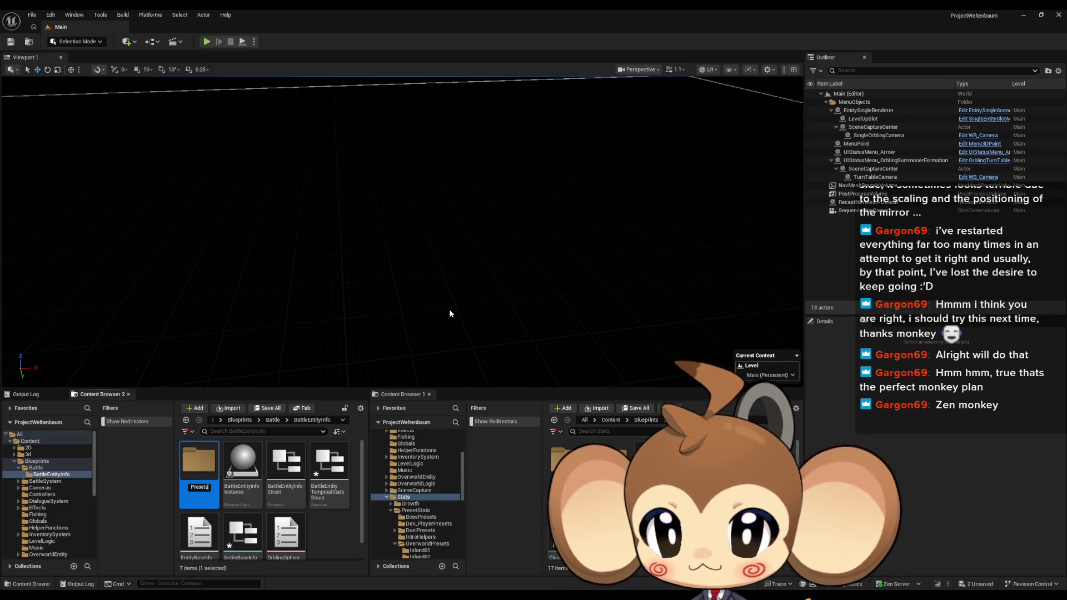
double_click(214, 467)
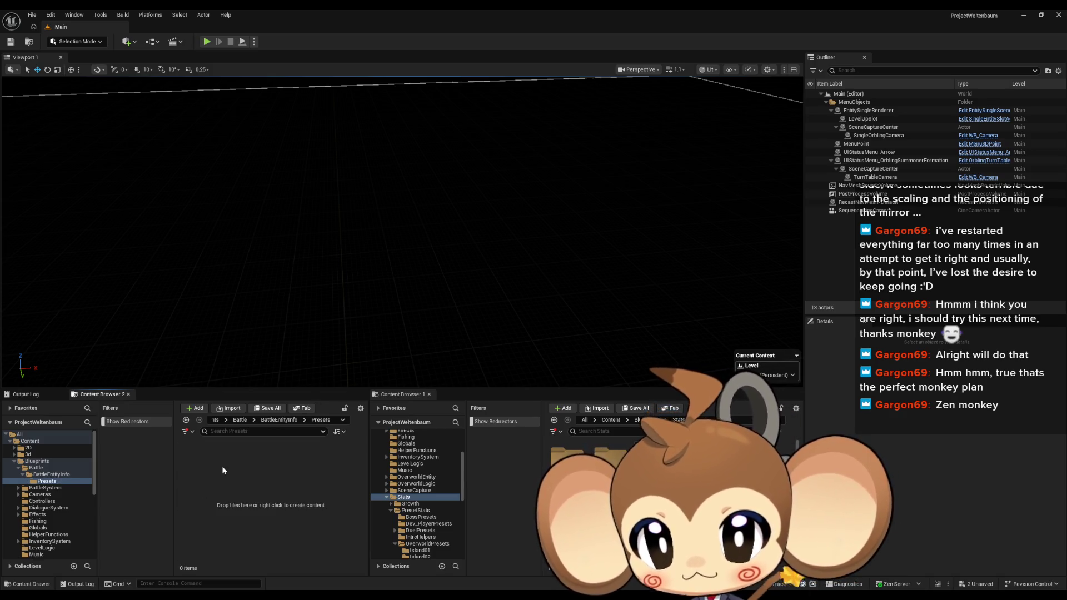
Create a Blueprint class named BattleEntityPresetTemplate with parent class PrimaryDataAsset in Presets.
right_click(223, 467)
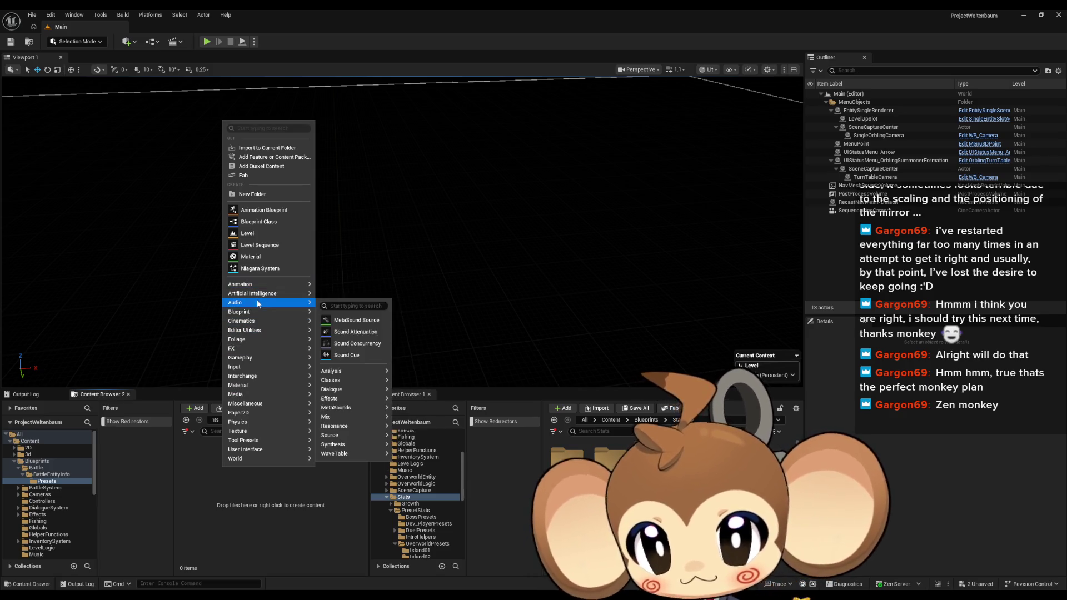
mouse_move(304, 314)
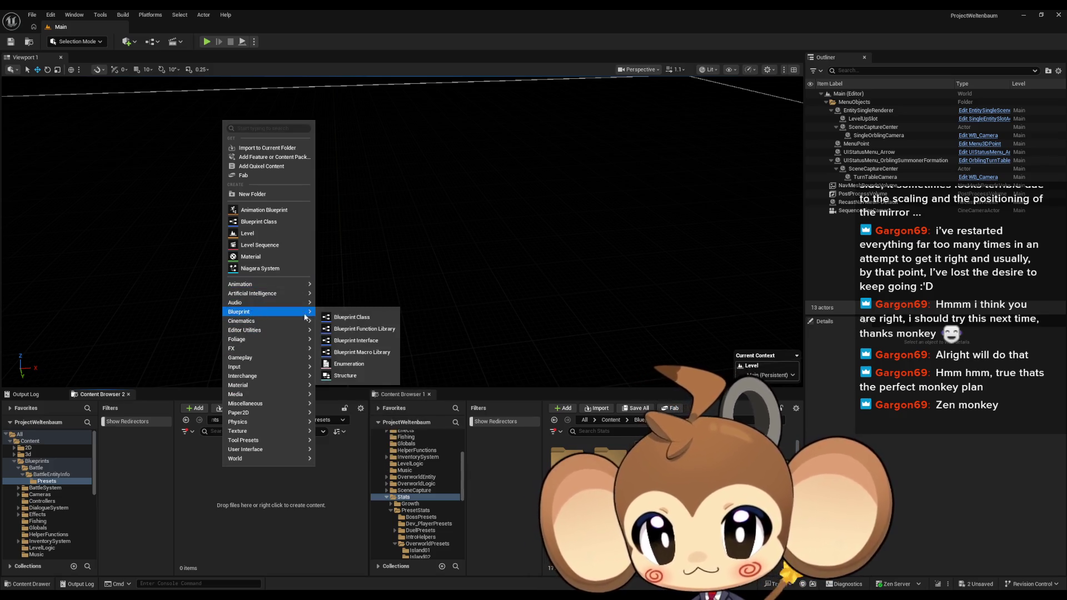
click(366, 321)
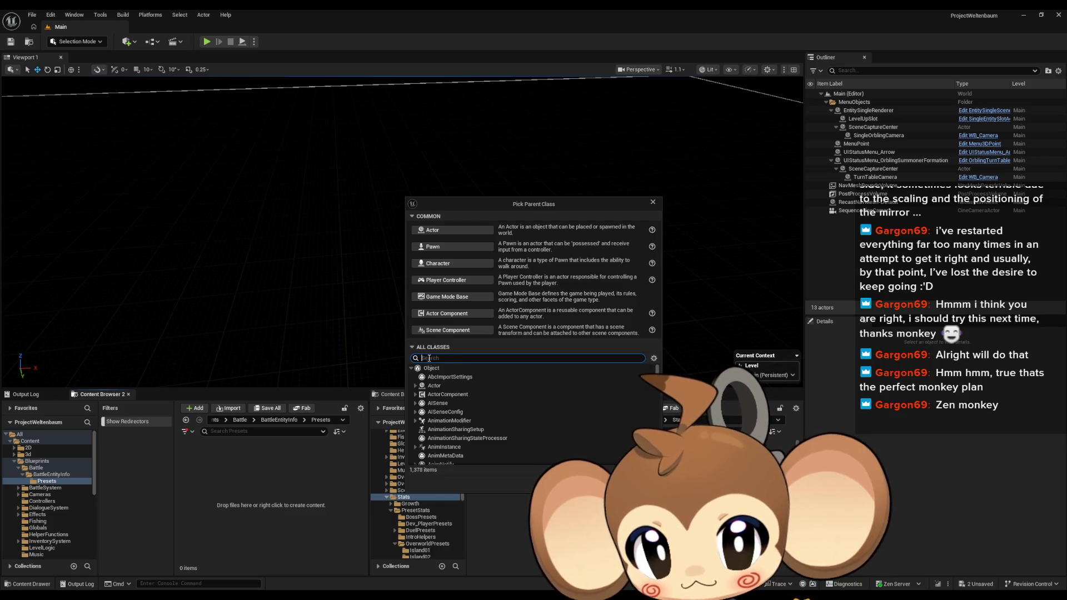
text(preass)
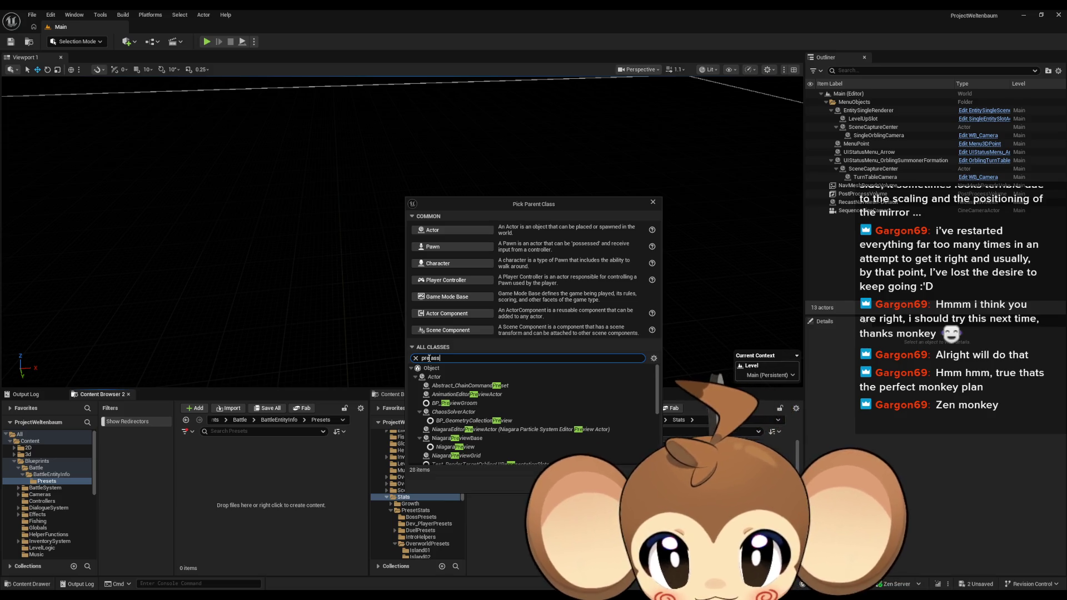
key(ctrl+a)
text(pri)
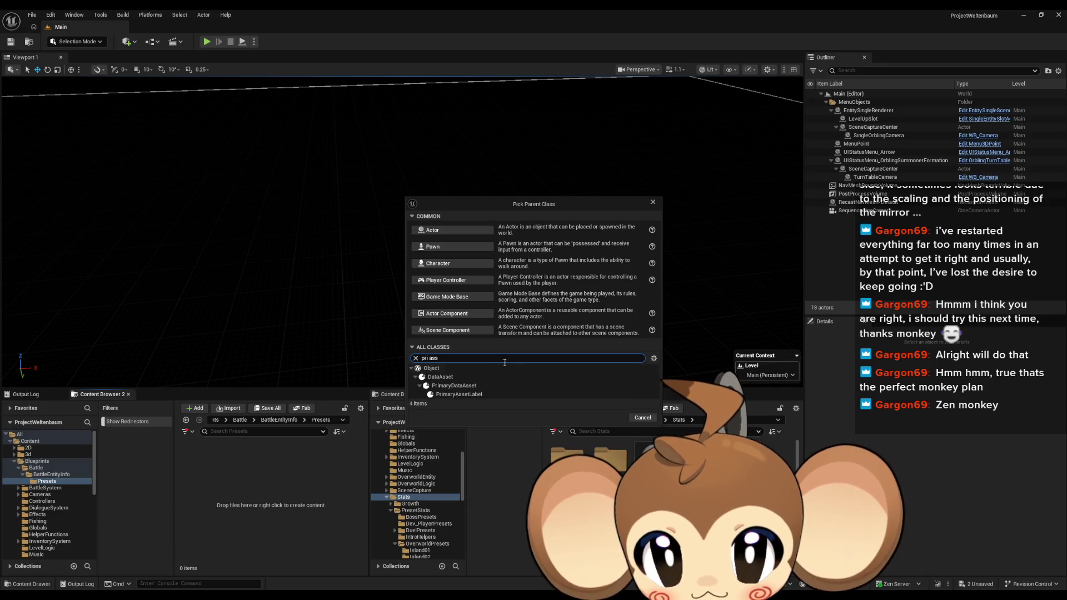
click(456, 384)
click(611, 420)
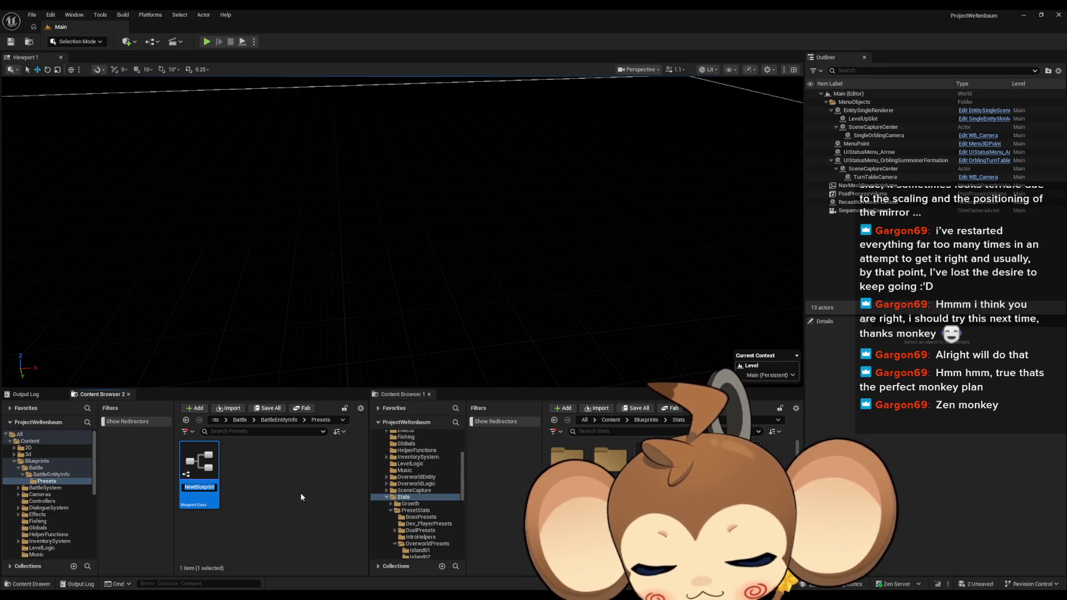
text(BattleEntity)
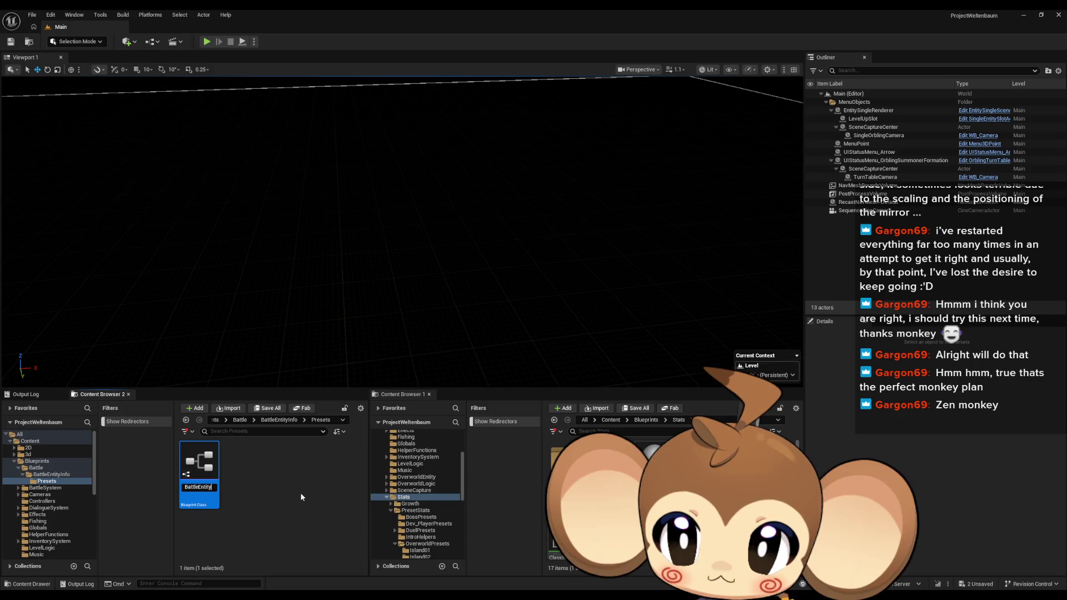
text(Pr)
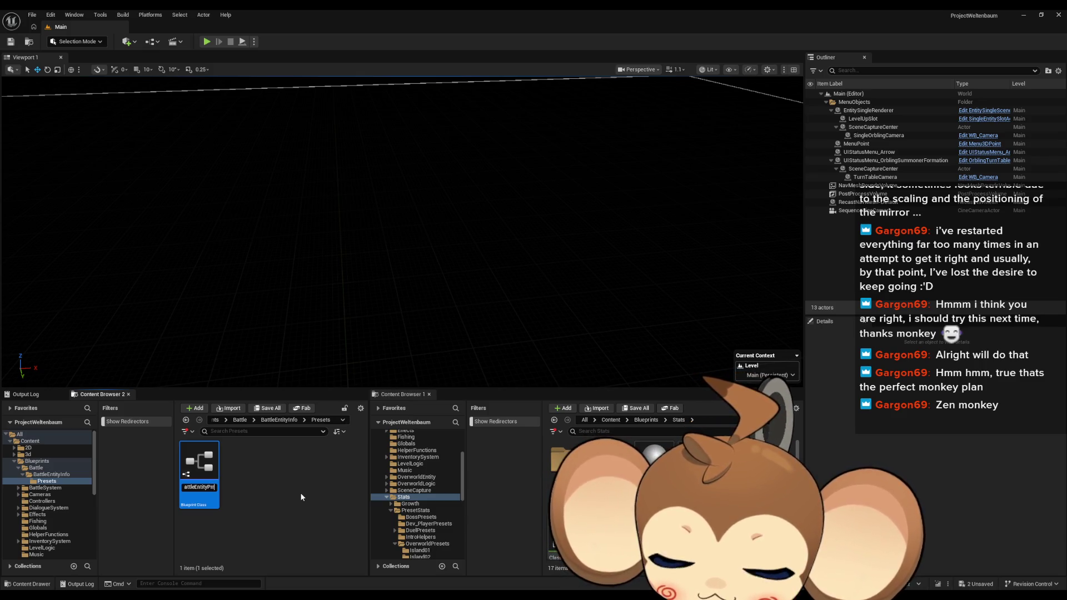
text(esetTemplat)
text(e)
key(Return)
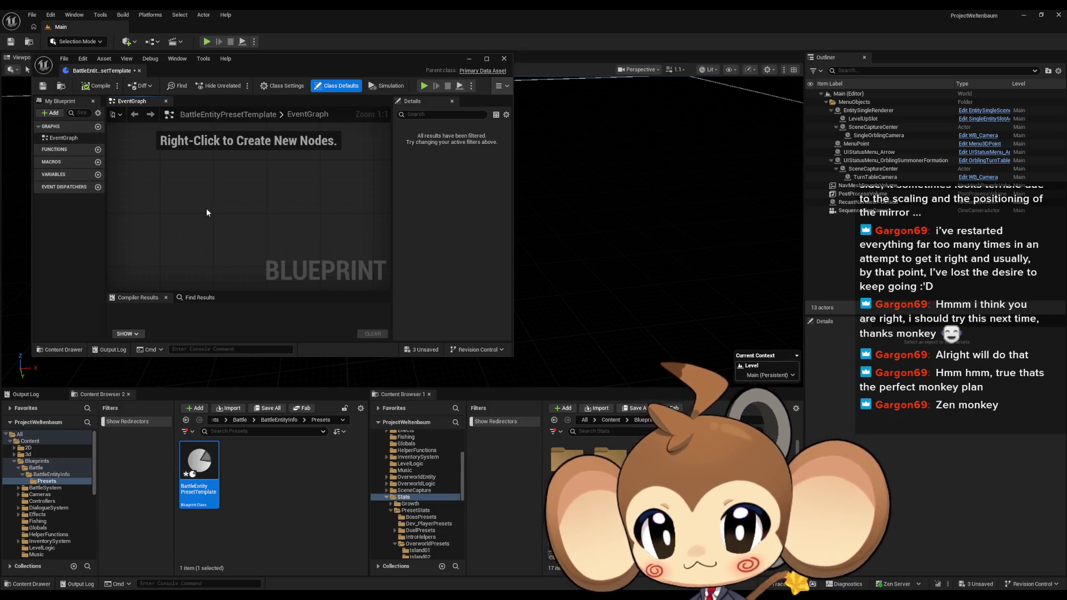
Add a variable BattleInfo of type Battle Entity Info Struct to BattleEntityPresetTemplate.
click(98, 174)
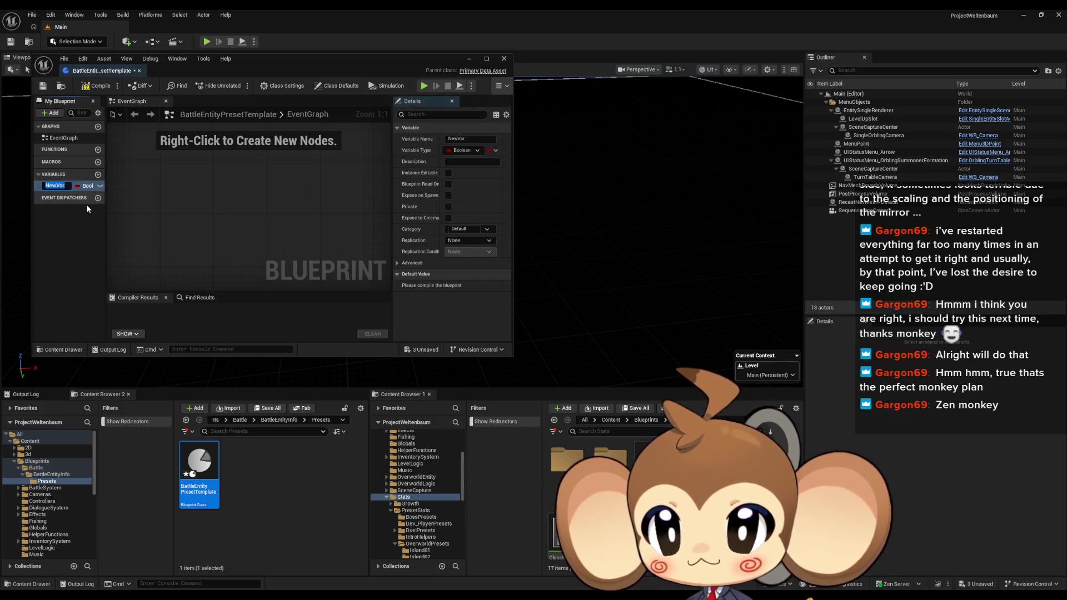
text(BattleInfo)
key(Return)
click(87, 187)
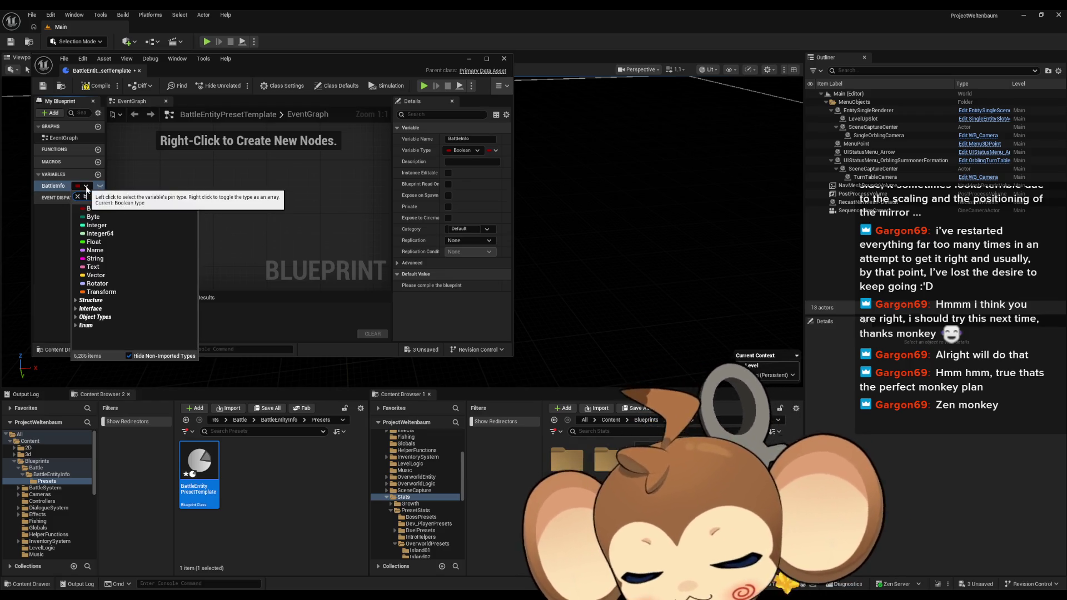
text(tle entity info)
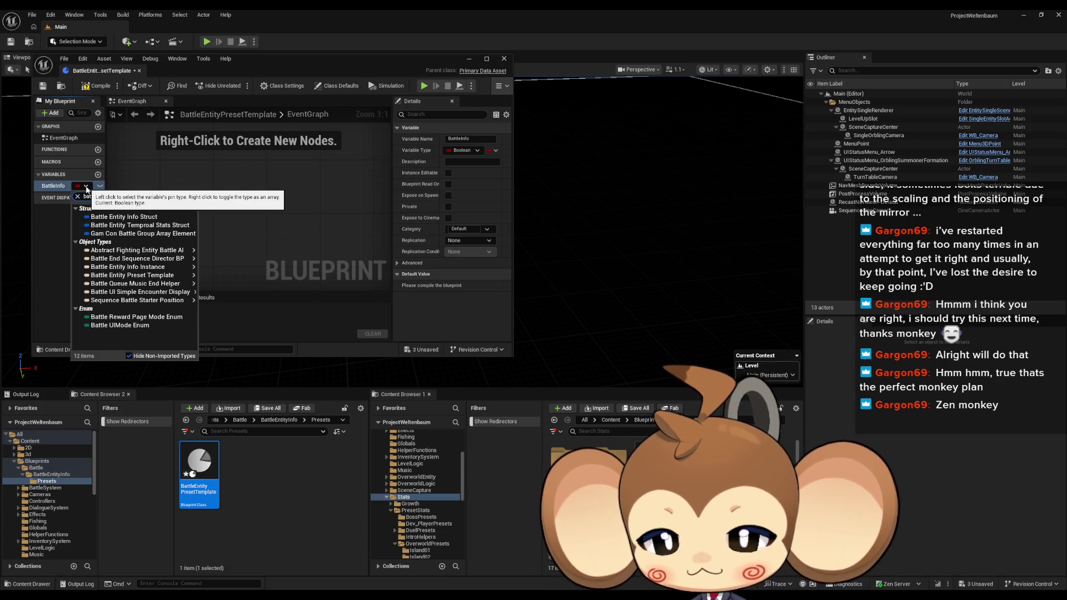
key(Down)
key(Return)
Rename the variable to BattleEntityInfo and compile the Blueprint.
key(F2)
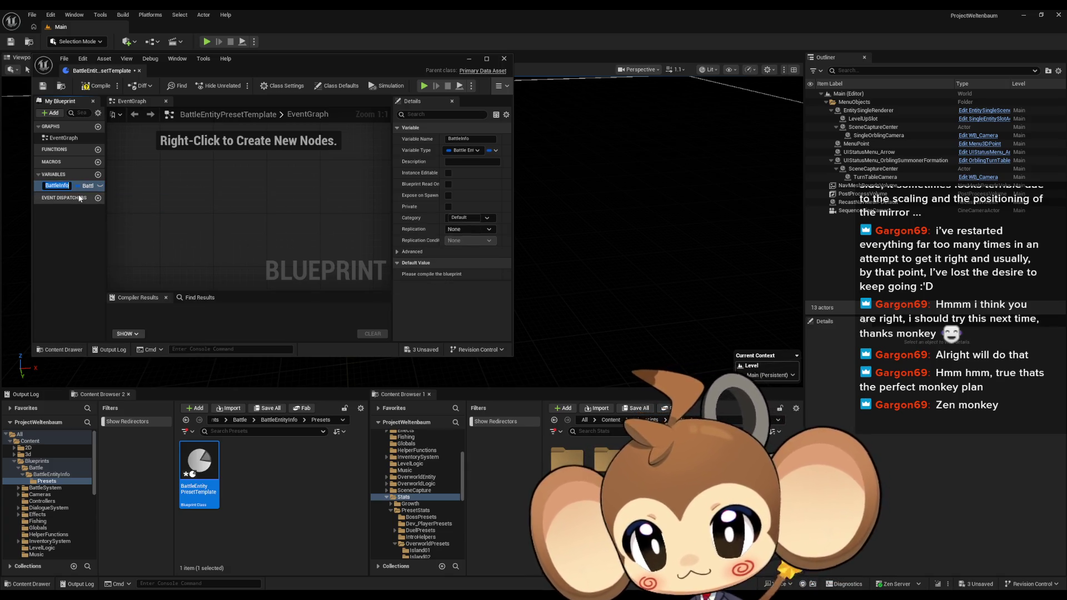
text(BattleEn)
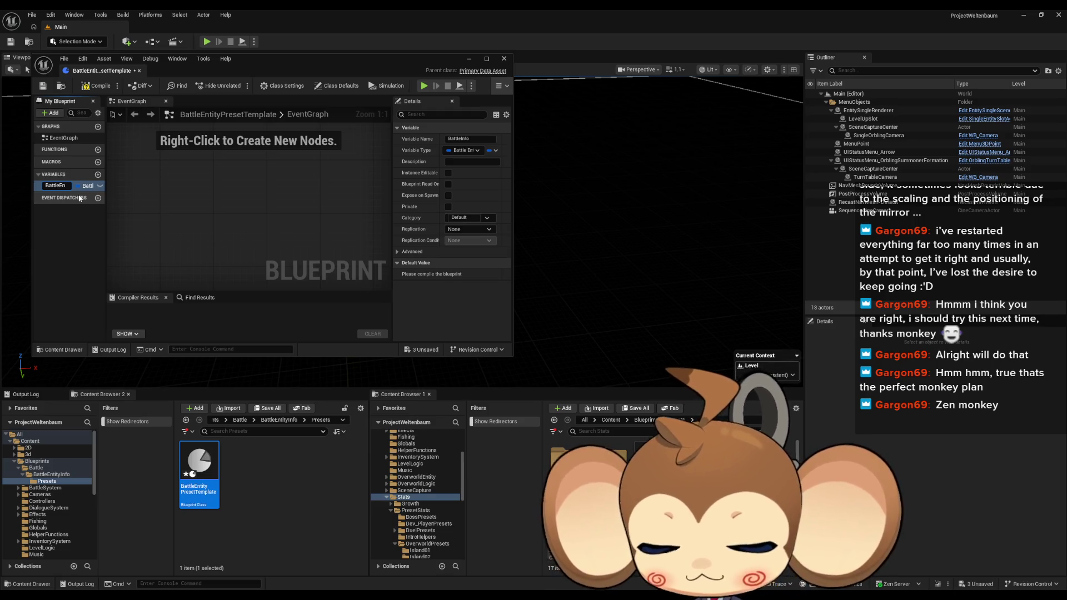
text(tityInfo)
key(Return)
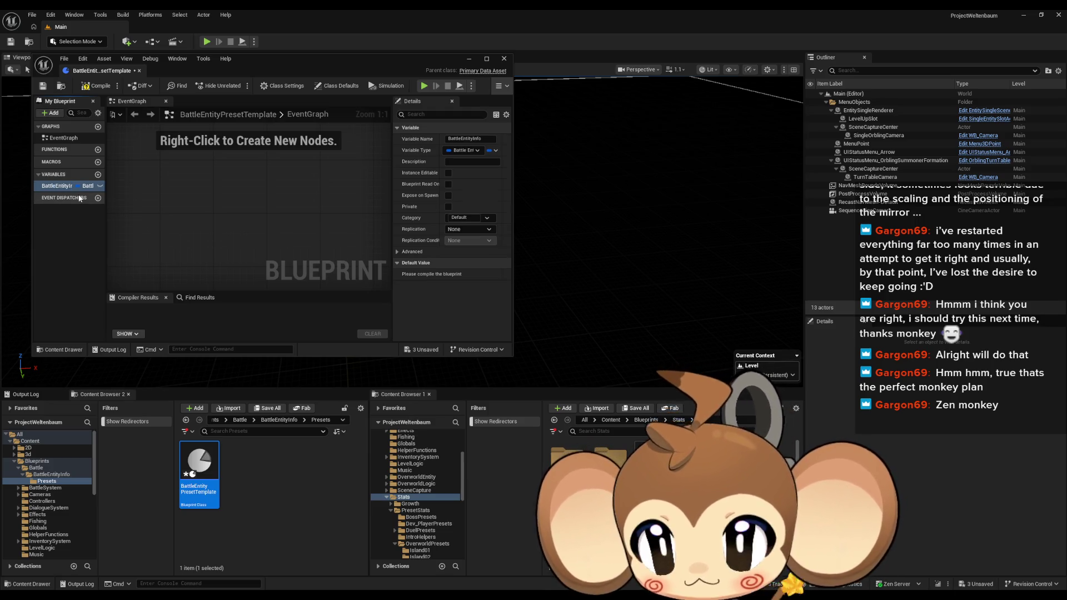
click(98, 85)
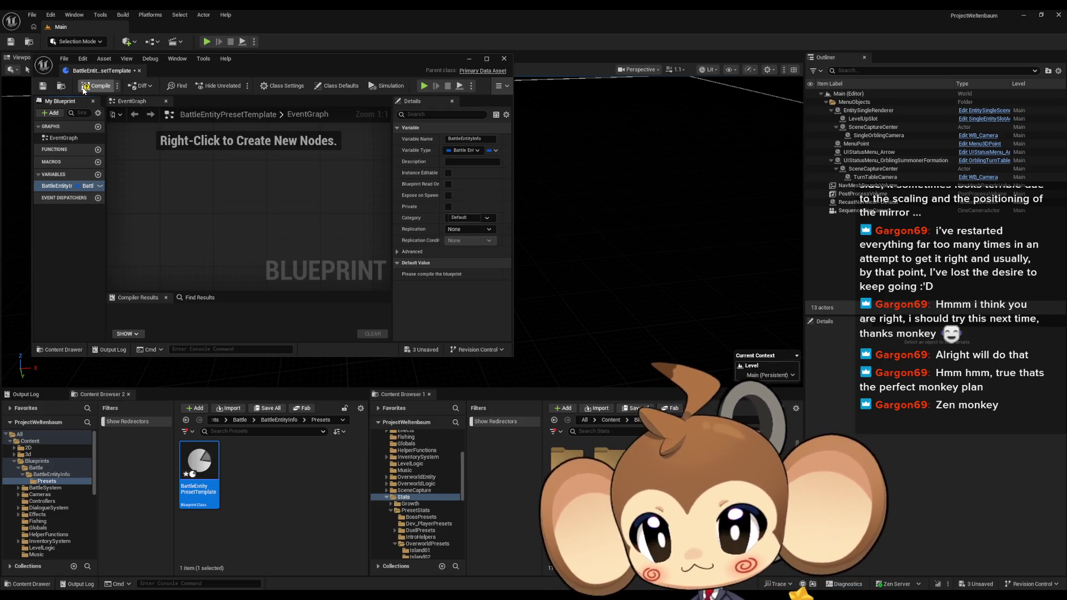
click(285, 189)
right_click(246, 468)
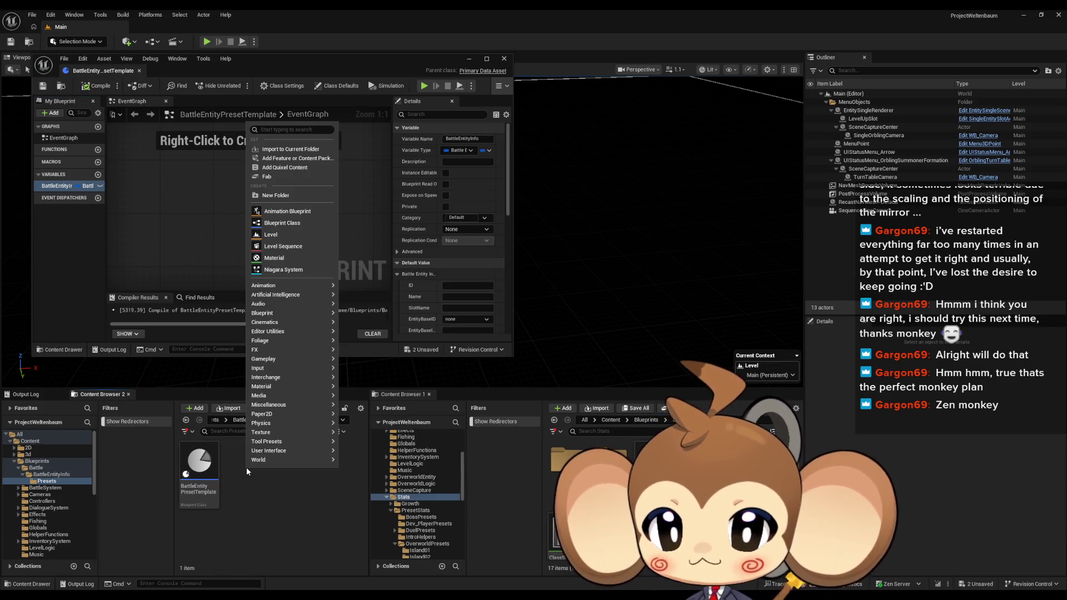
Create a data asset named test_BattleEntityAsset from the BattleEntityPresetTemplate class.
text(data)
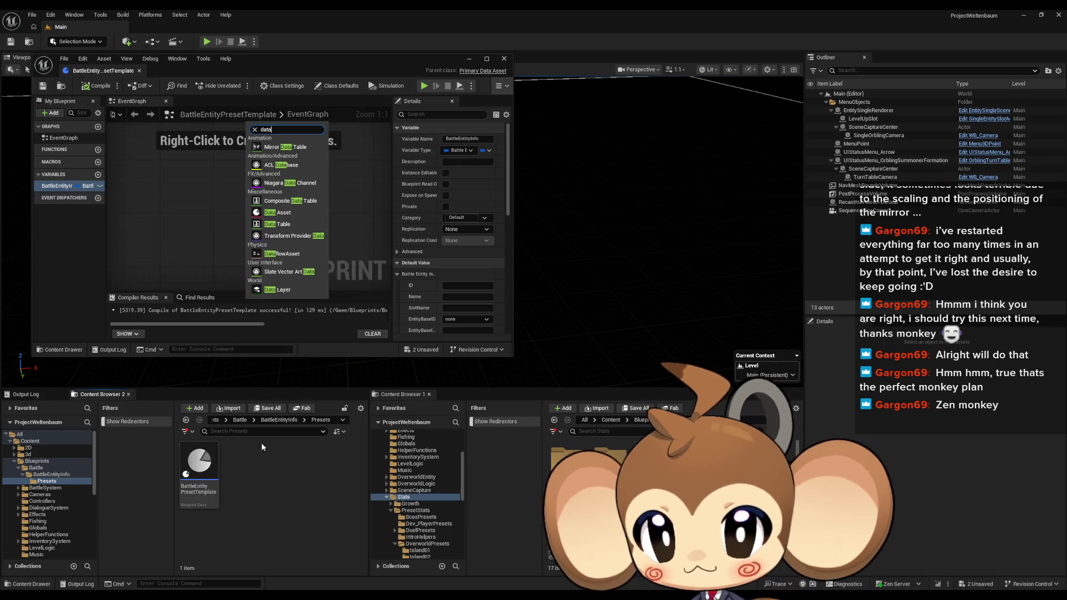
click(277, 213)
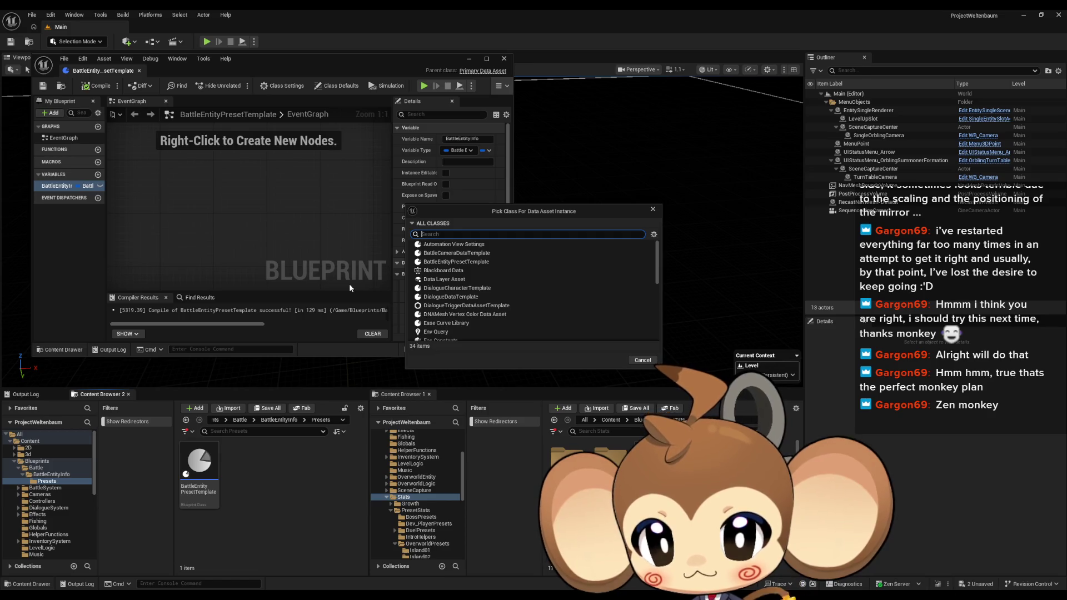
text(batt)
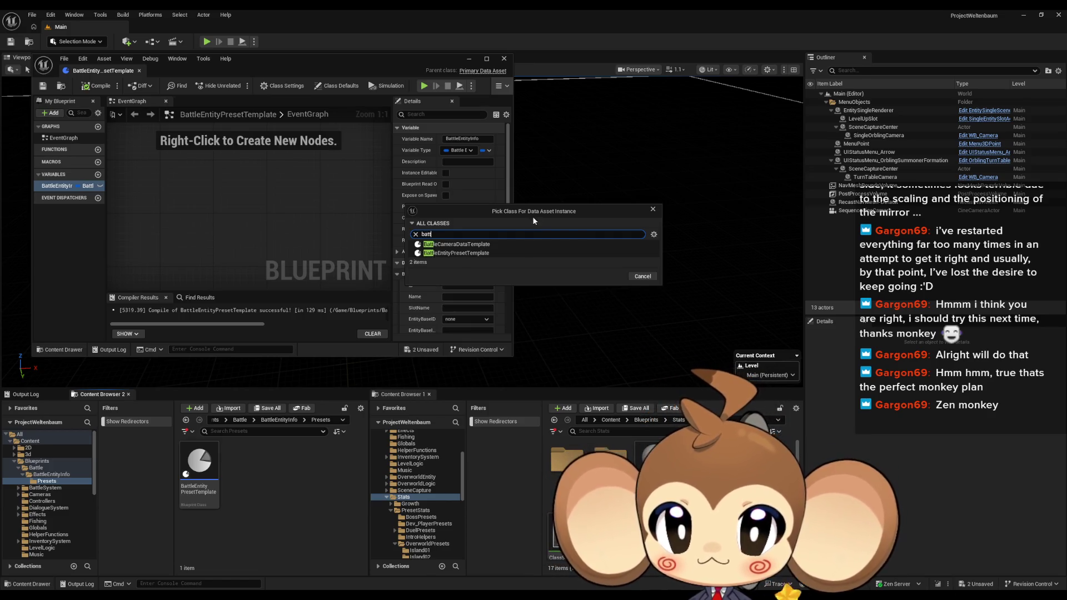
click(464, 253)
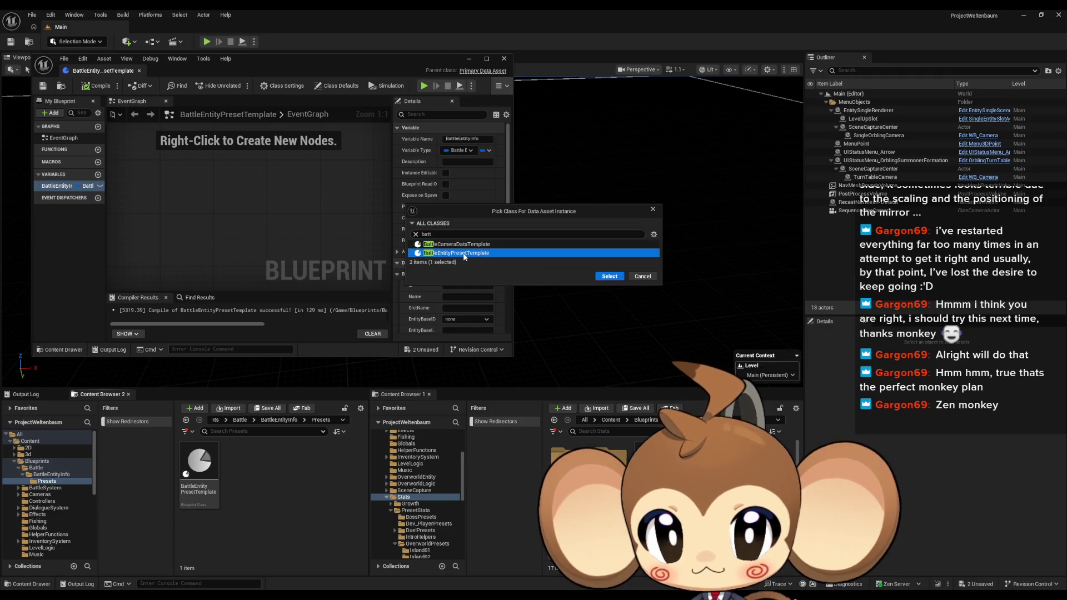
click(609, 276)
text(t_)
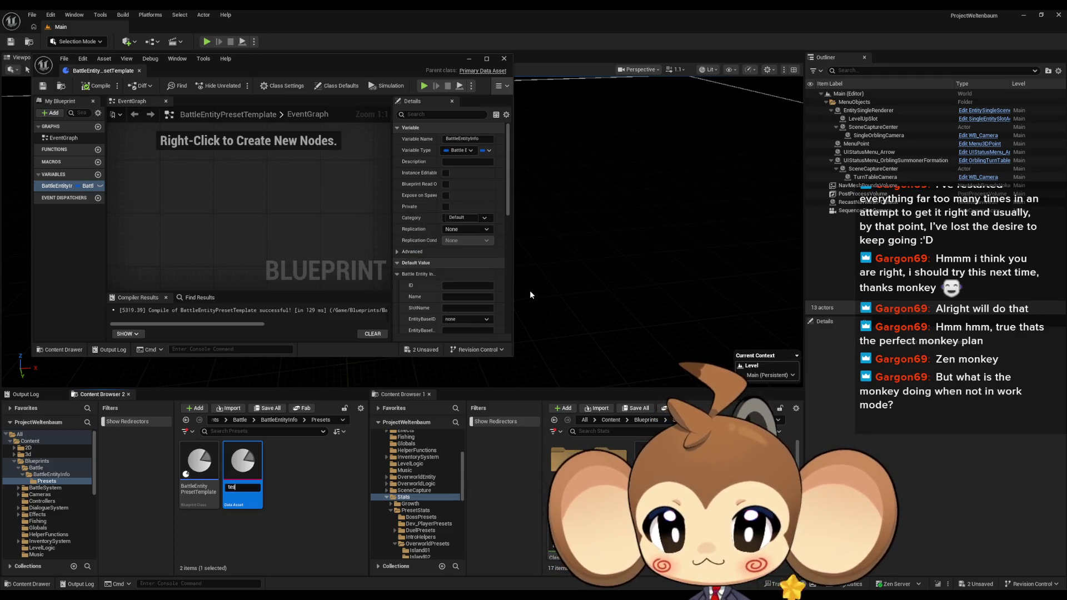
text(Battle)
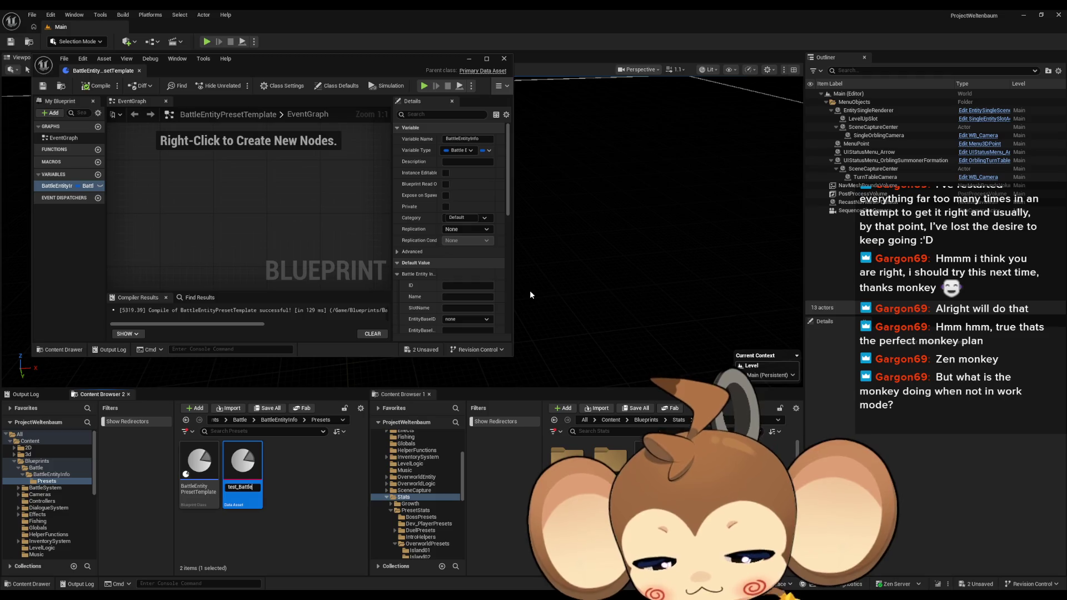
text(EntityA)
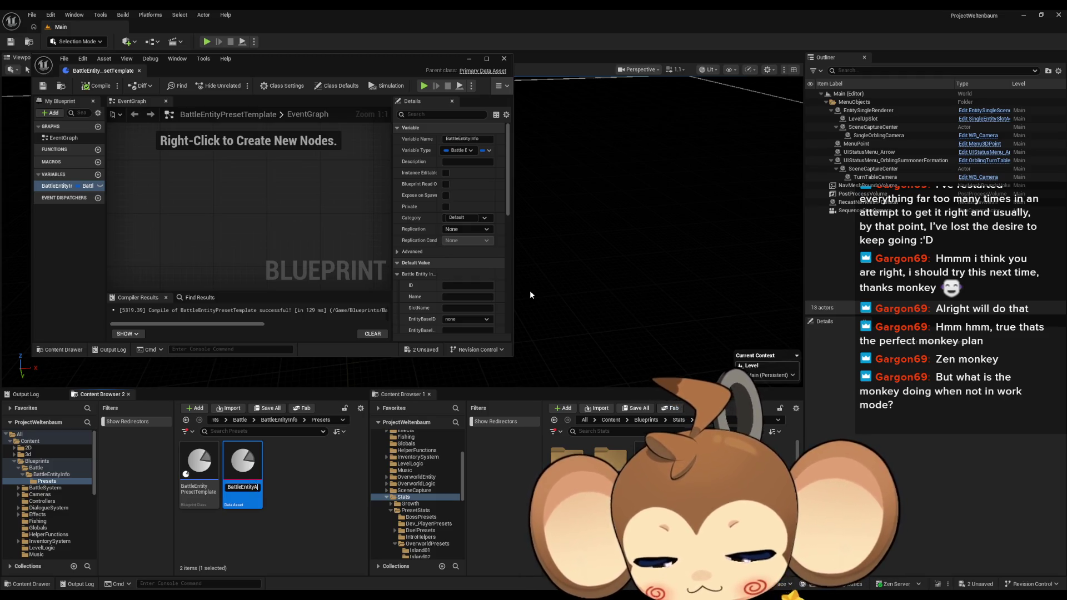
text(ssetest_)
click(199, 468)
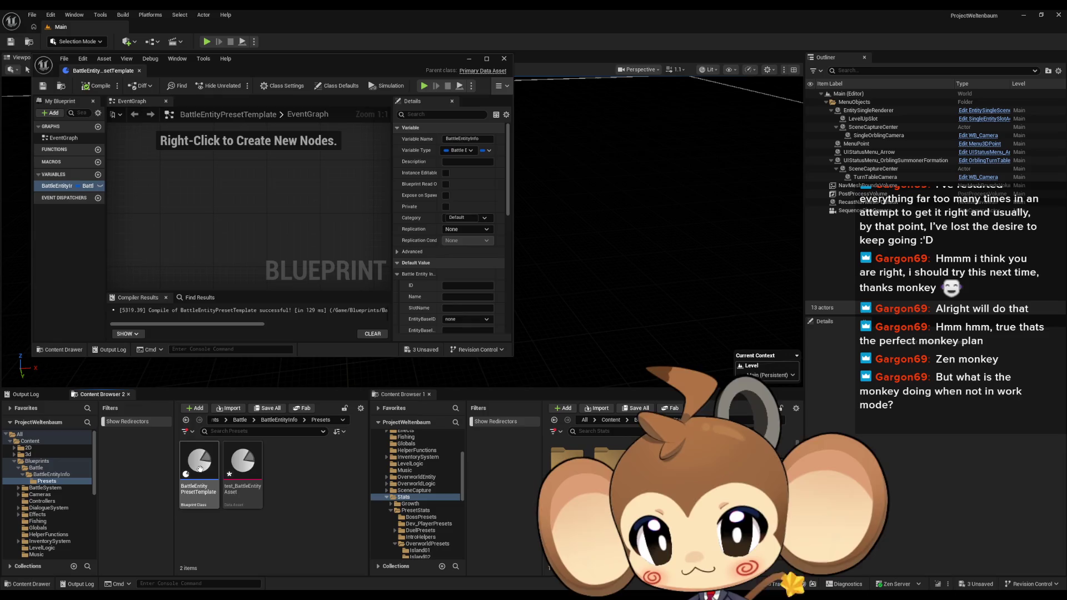
Open test_BattleEntityAsset, maximize its editor, and expand the Battle Entity Info properties.
right_click(200, 468)
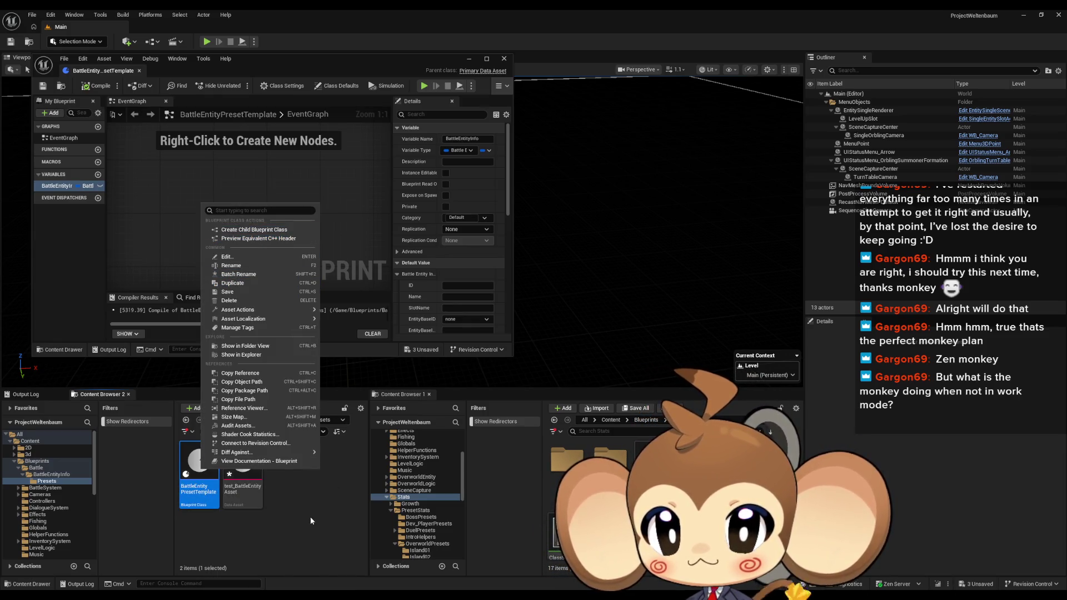
click(275, 500)
double_click(238, 474)
drag(282, 70, 470, 200)
double_click(470, 200)
click(6, 94)
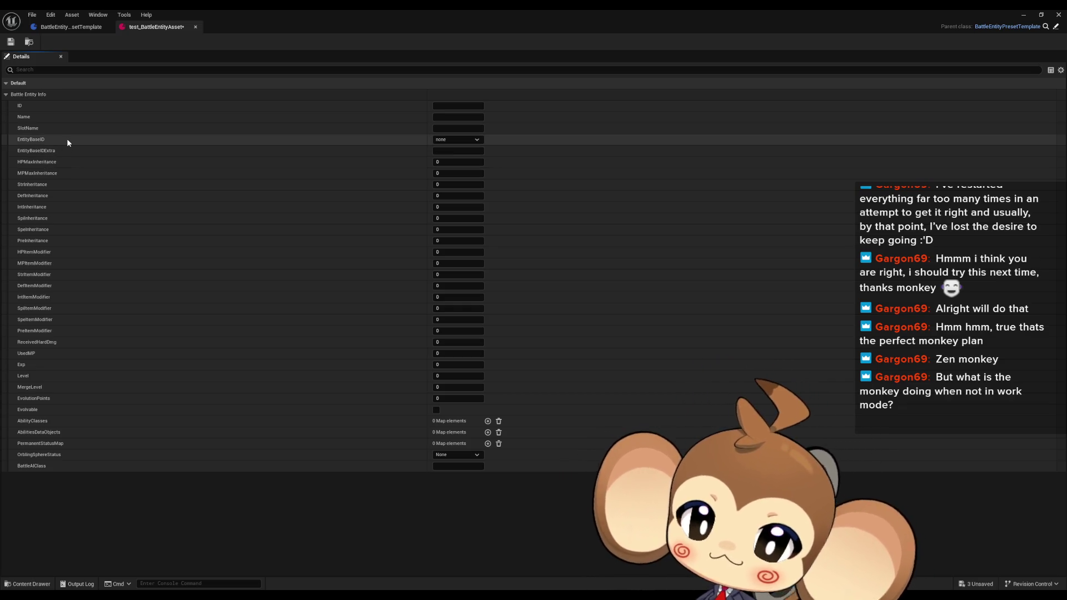
Set the test asset's ID to ExchangeMyId and its Name to 'the test guy'.
click(476, 105)
text(test)
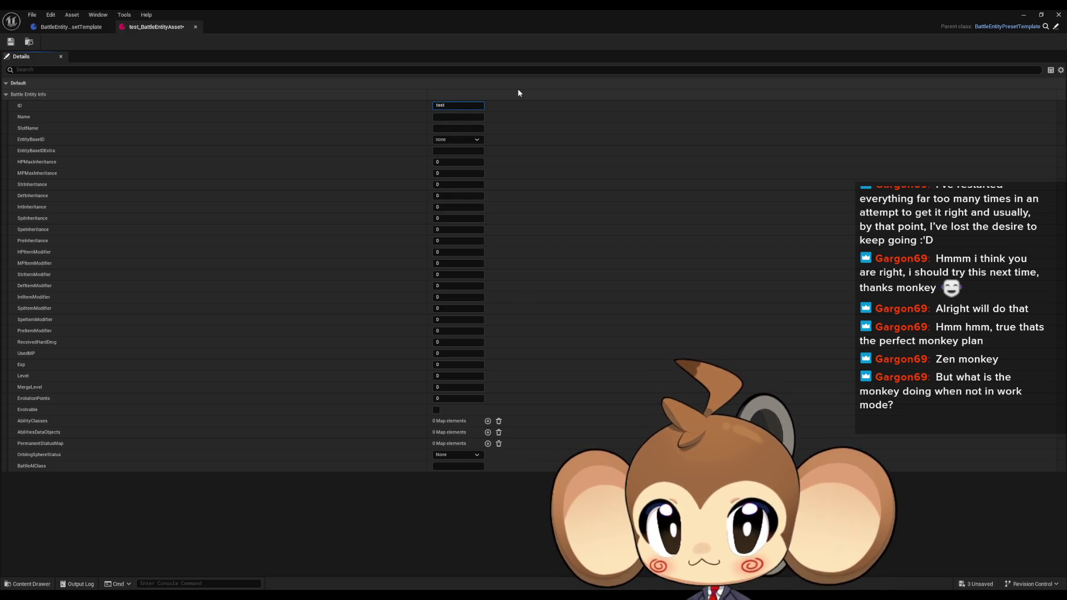
text(_)
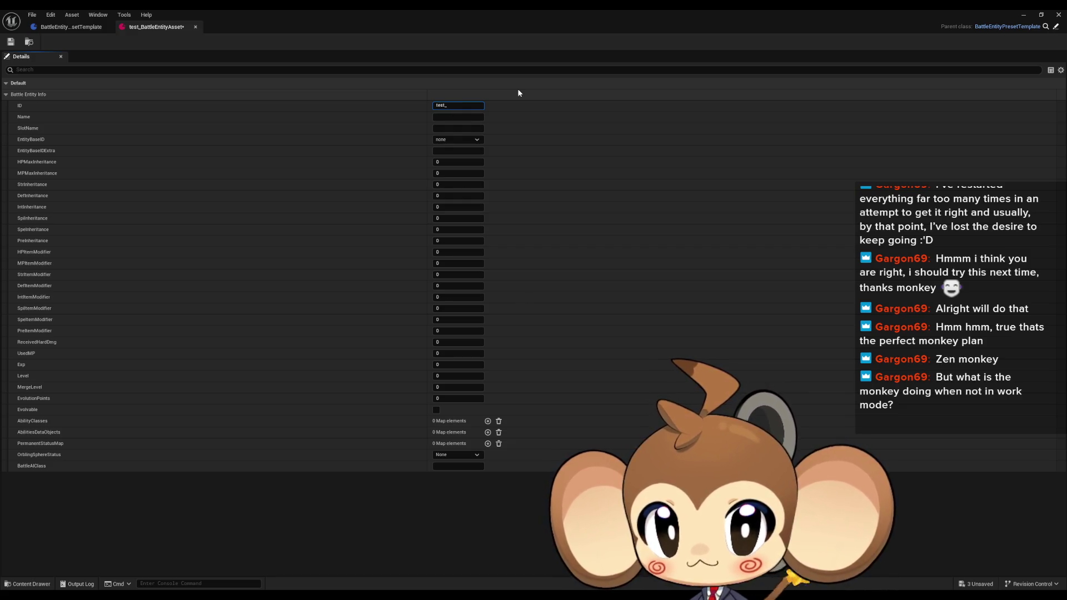
text(1)
key(Return)
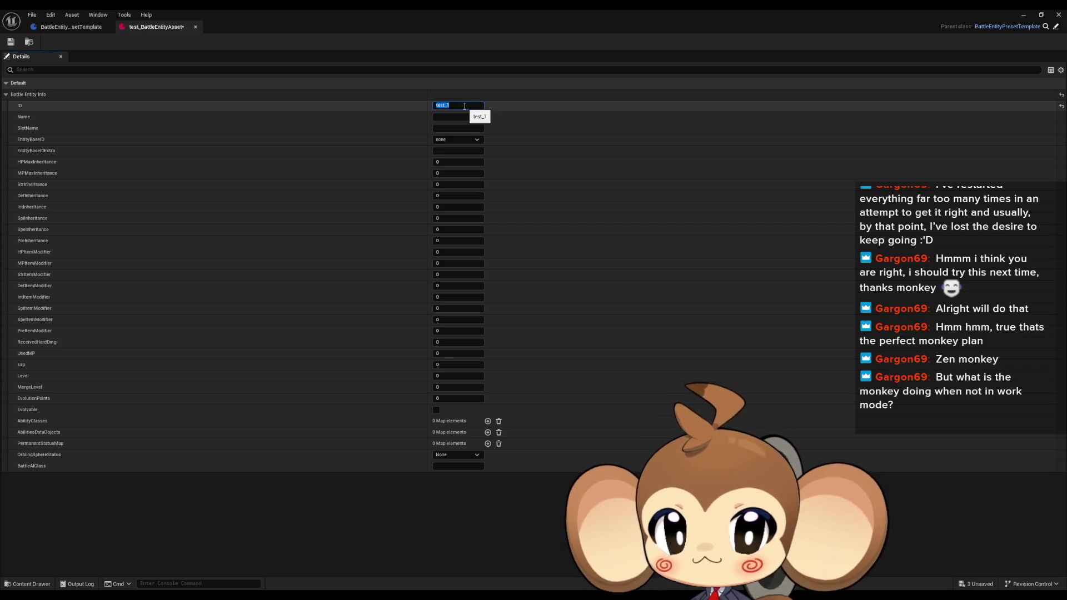
text(ExchangeMyI)
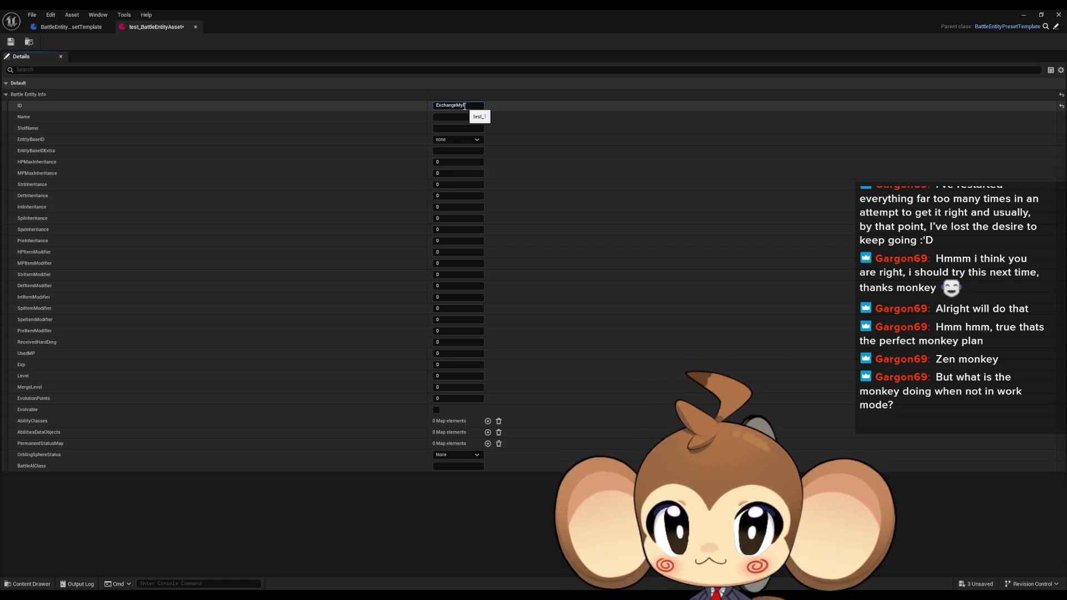
text(d)
click(443, 118)
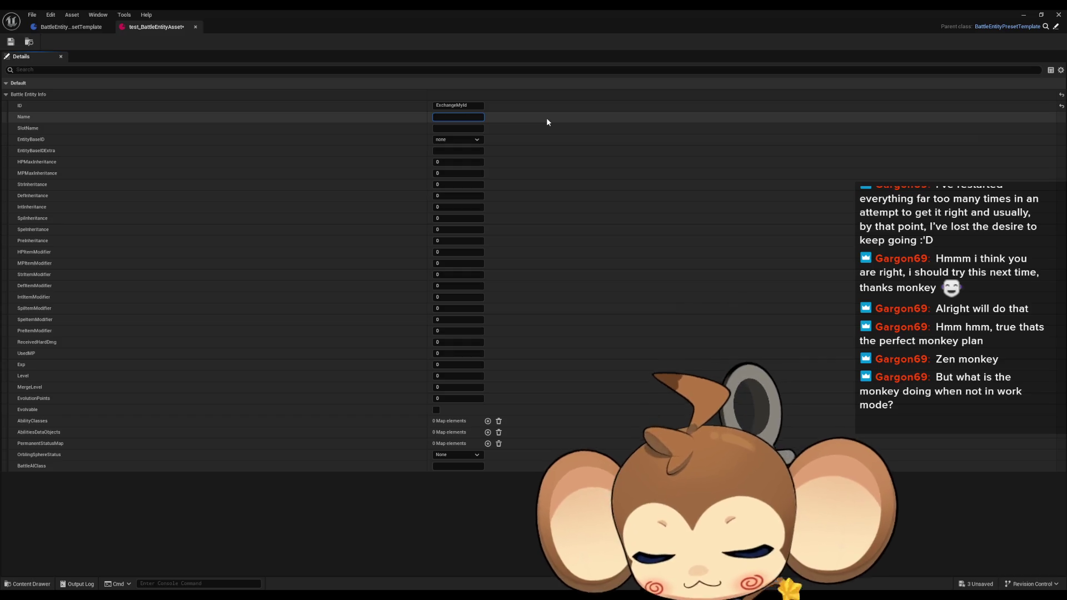
text(the test guy)
key(Return)
click(447, 129)
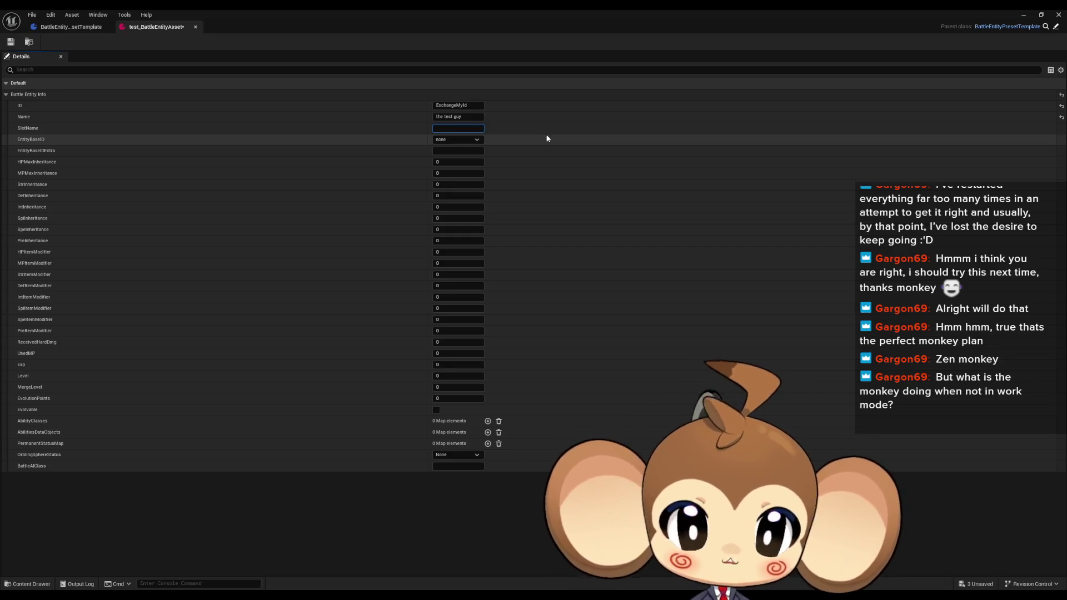
text(front)
Fill in SlotName front, EntityBaseID Tomati, Exp 100 and Level 1.
key(Return)
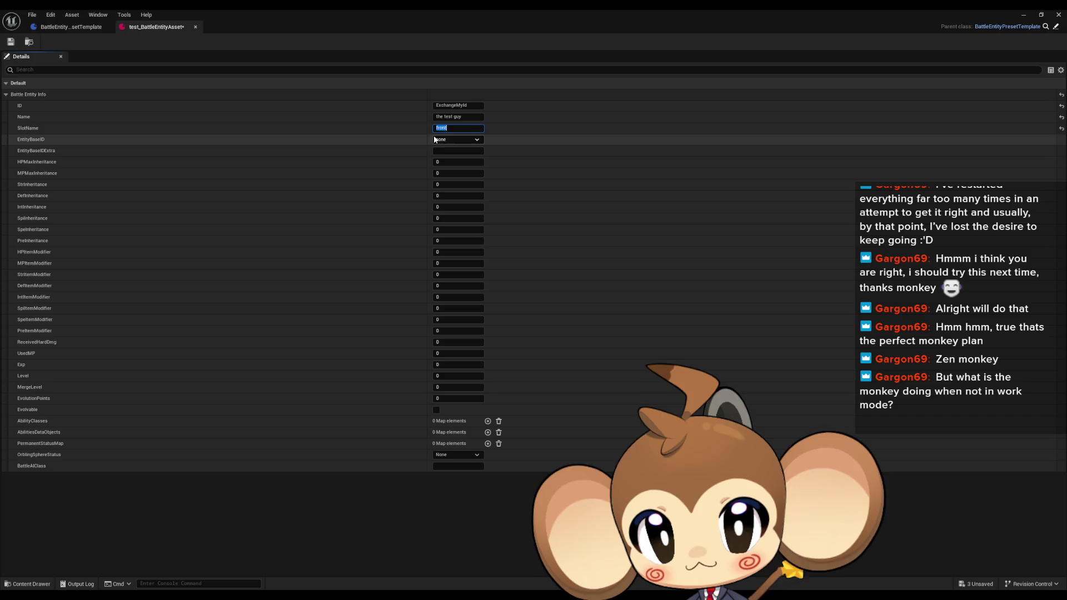
click(449, 139)
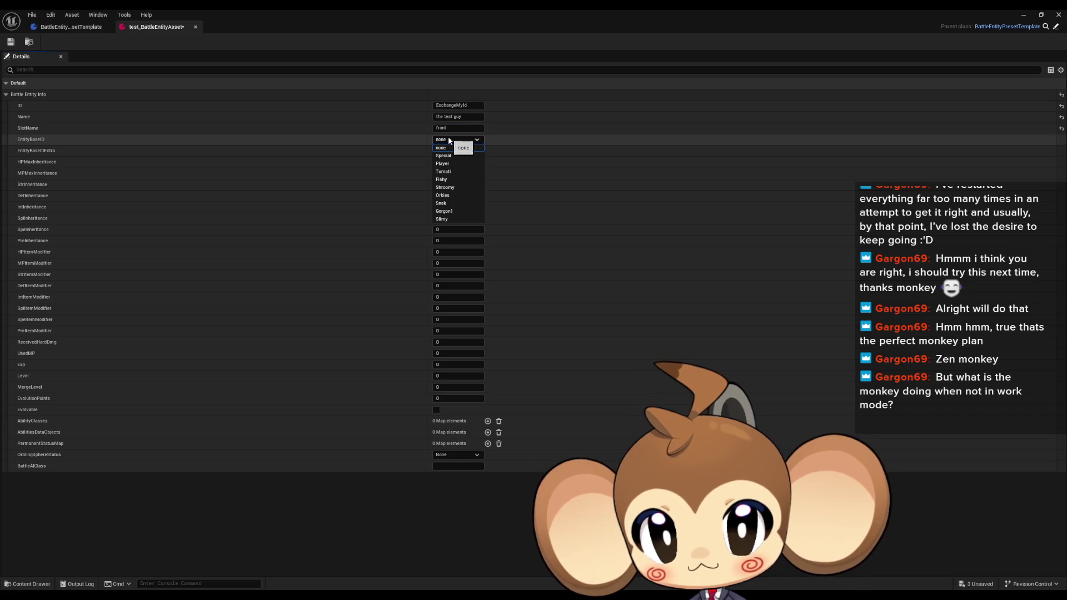
click(442, 171)
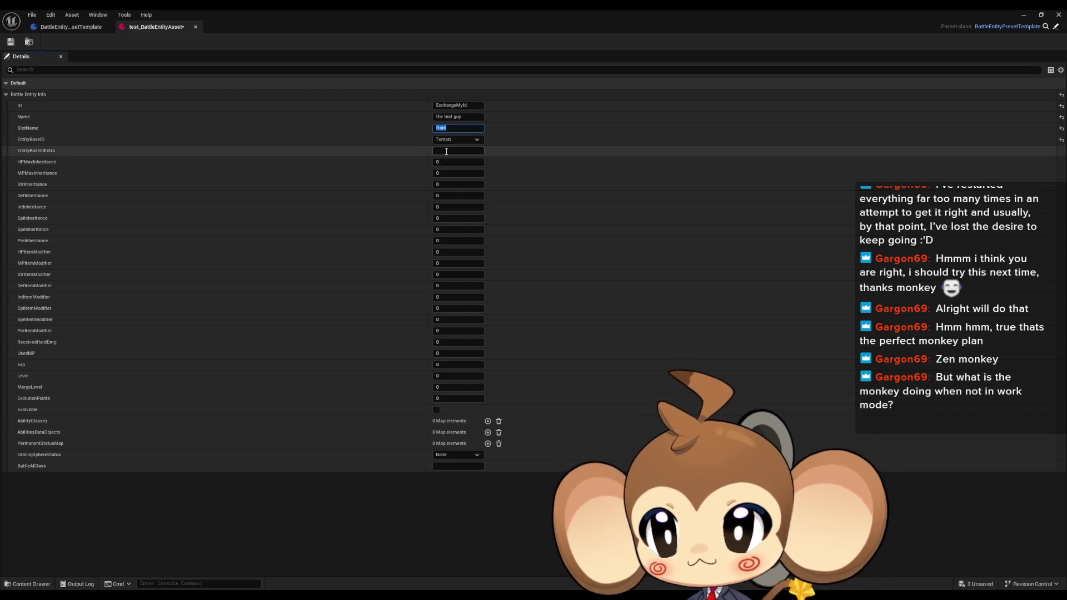
click(447, 151)
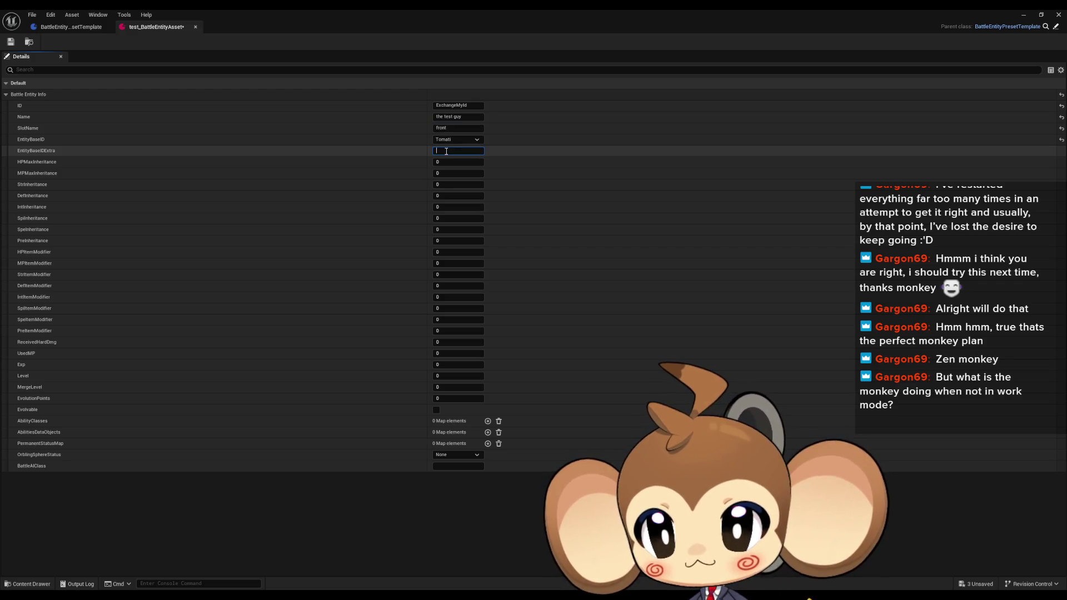
click(443, 161)
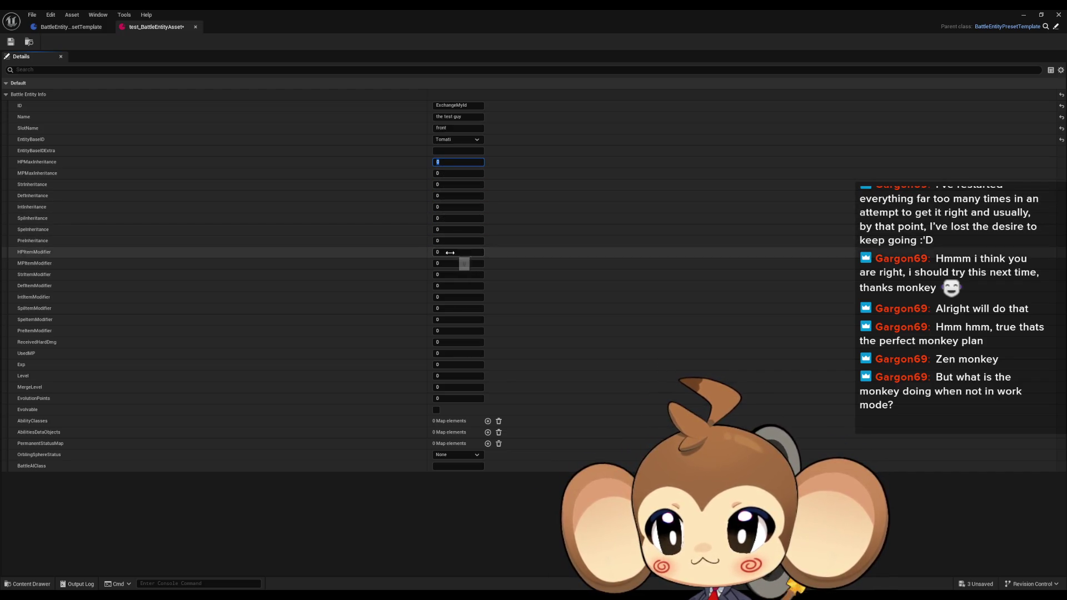
click(452, 365)
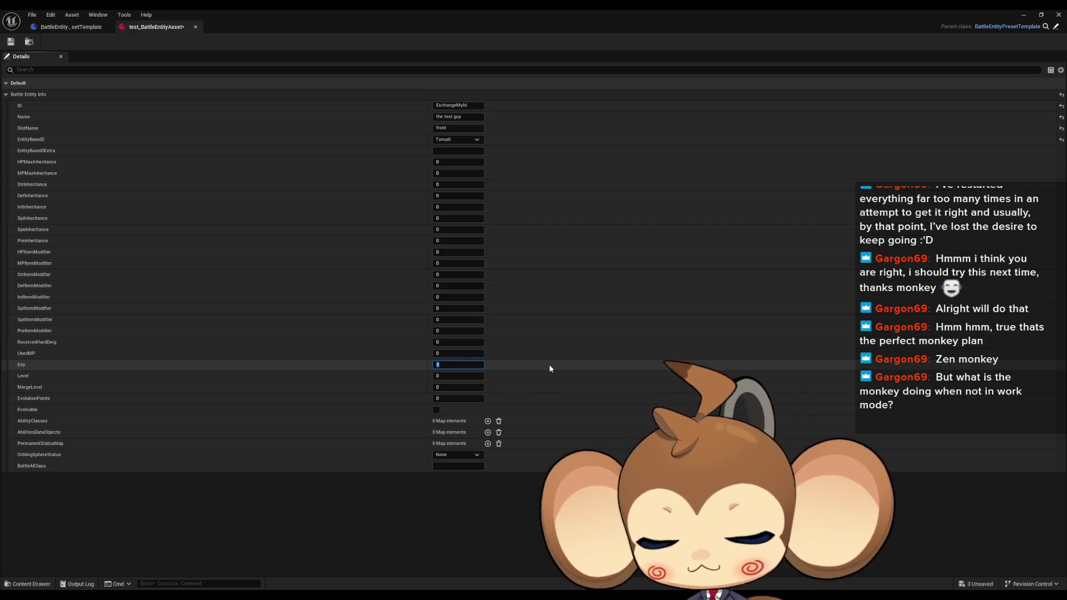
text(100)
click(447, 377)
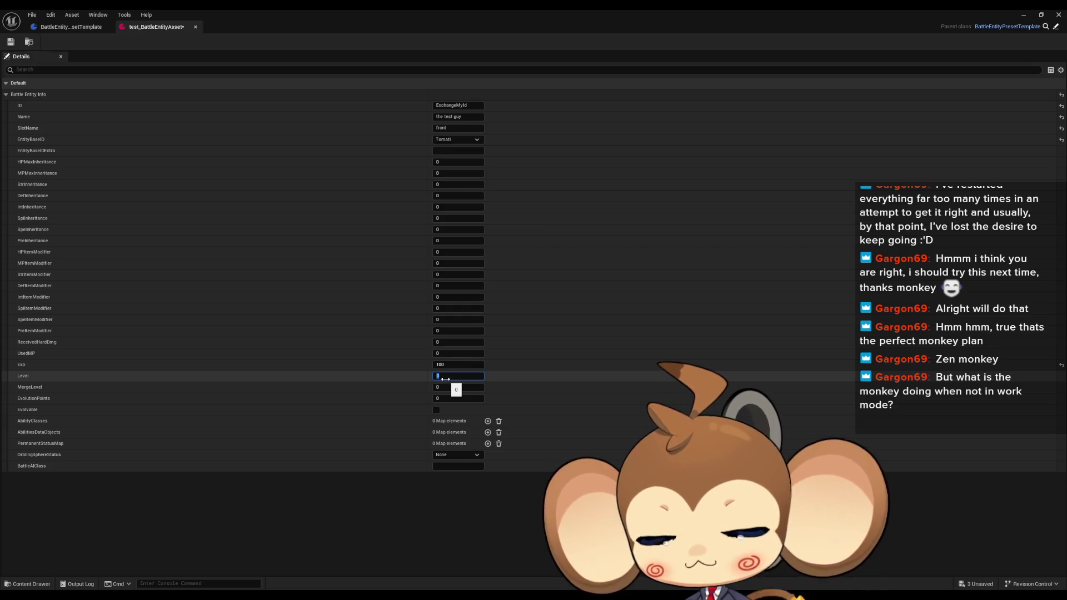
text(1)
key(Return)
Save test_BattleEntityAsset, restore its window, and open BattleEntityInfoStruct from BattleEntityInfo.
click(11, 42)
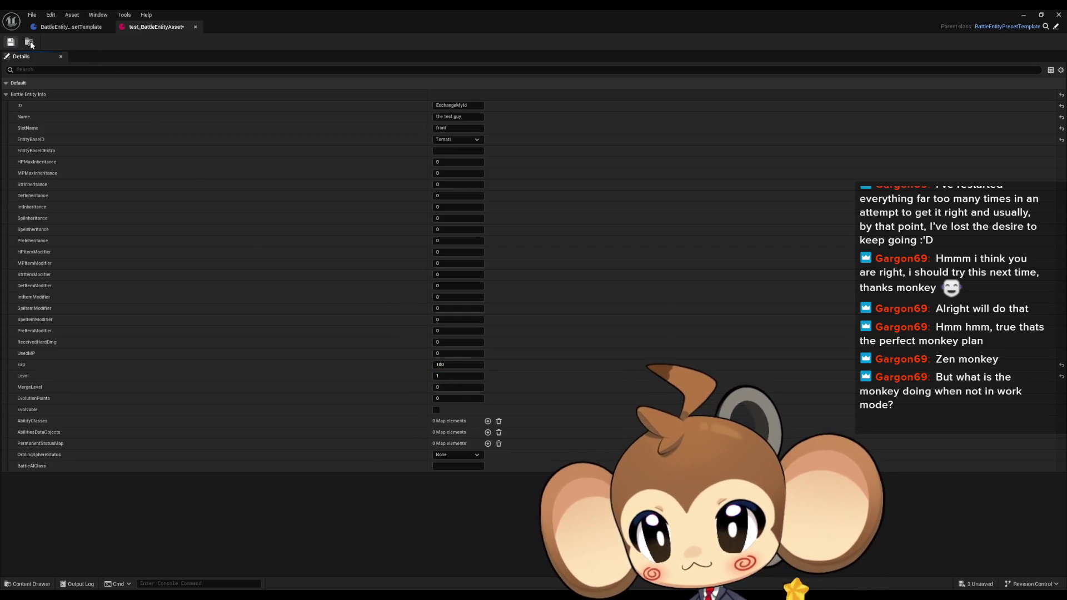
click(73, 29)
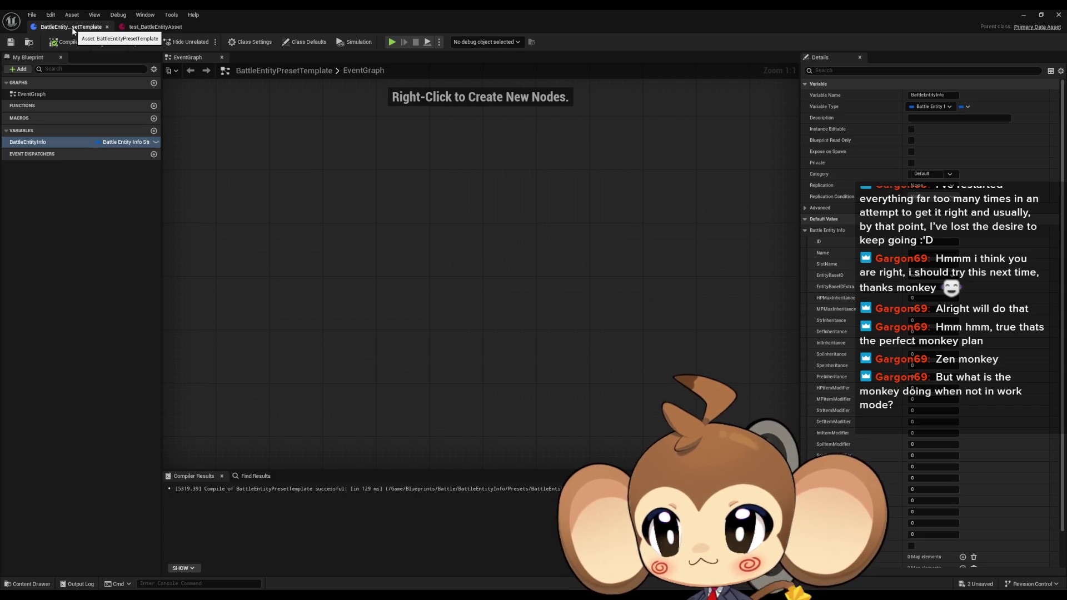
click(150, 27)
double_click(308, 11)
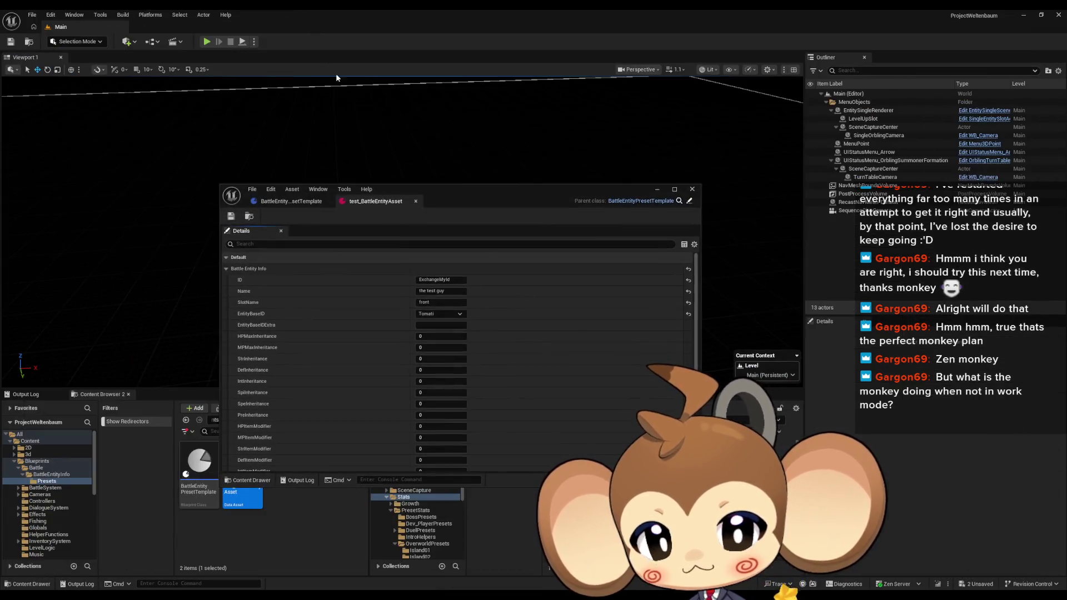
drag(466, 198, 516, 121)
click(275, 421)
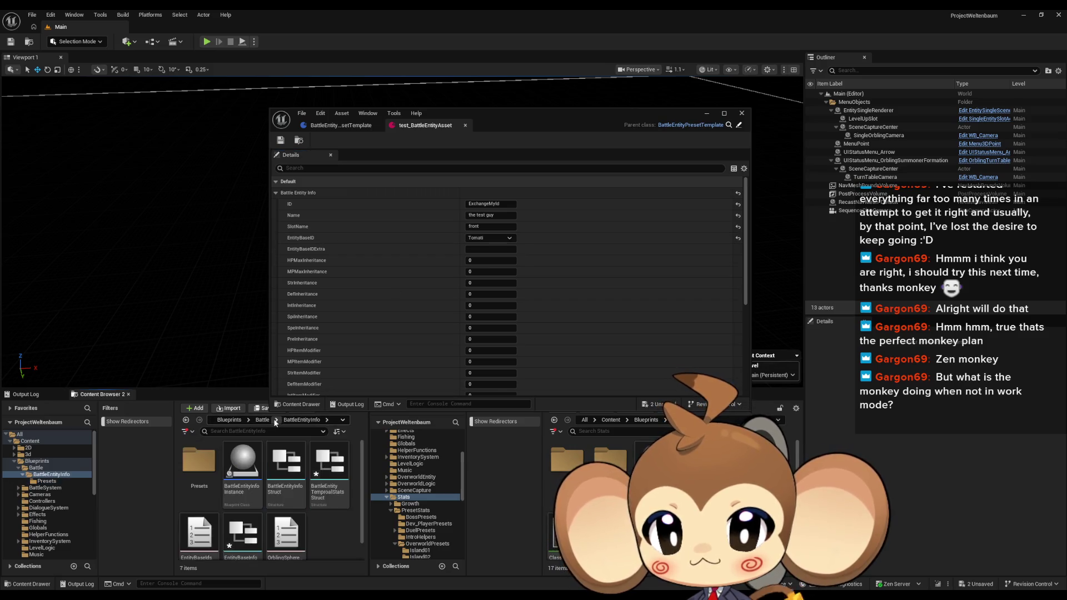
double_click(285, 470)
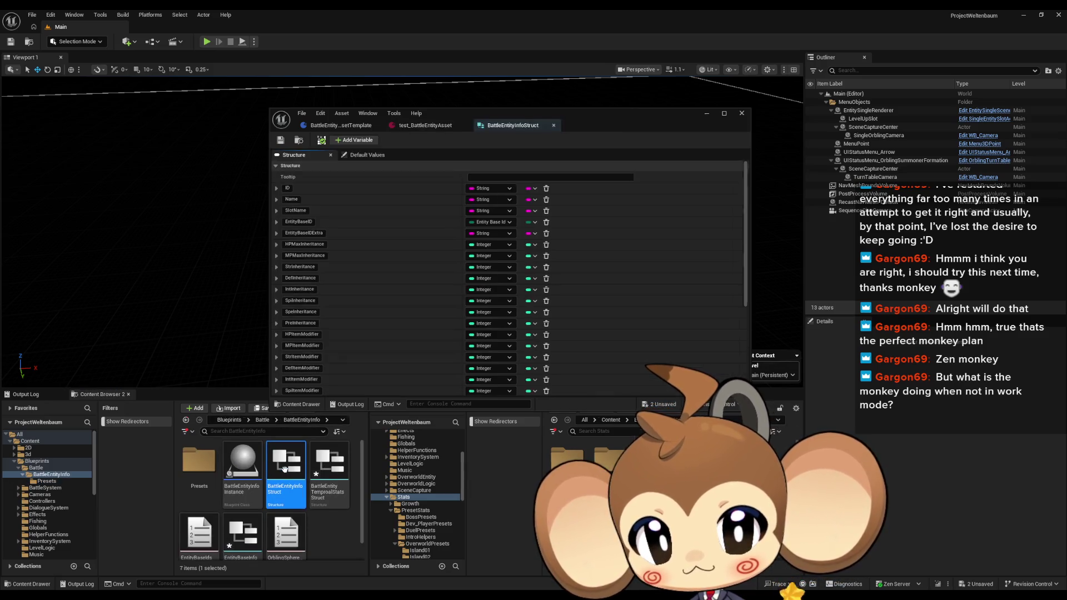
Set BattleEntityInfoStruct's default Level to 1, then return to the BattleEntityPresetTemplate blueprint.
scroll(357, 267, down, 5)
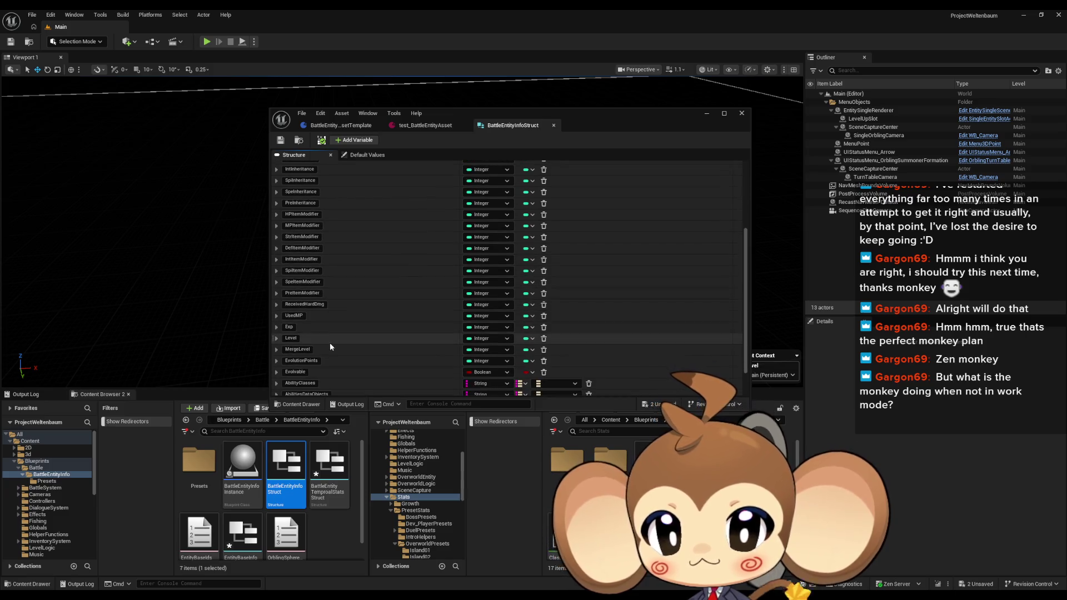
click(365, 155)
scroll(342, 179, down, 5)
click(477, 300)
text(1)
click(369, 301)
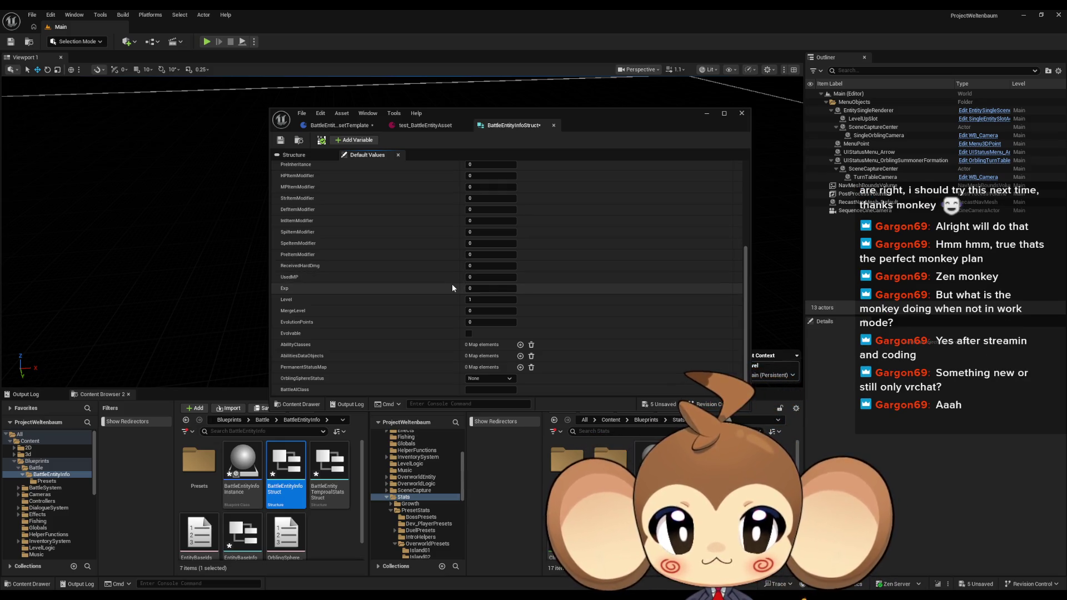
click(324, 126)
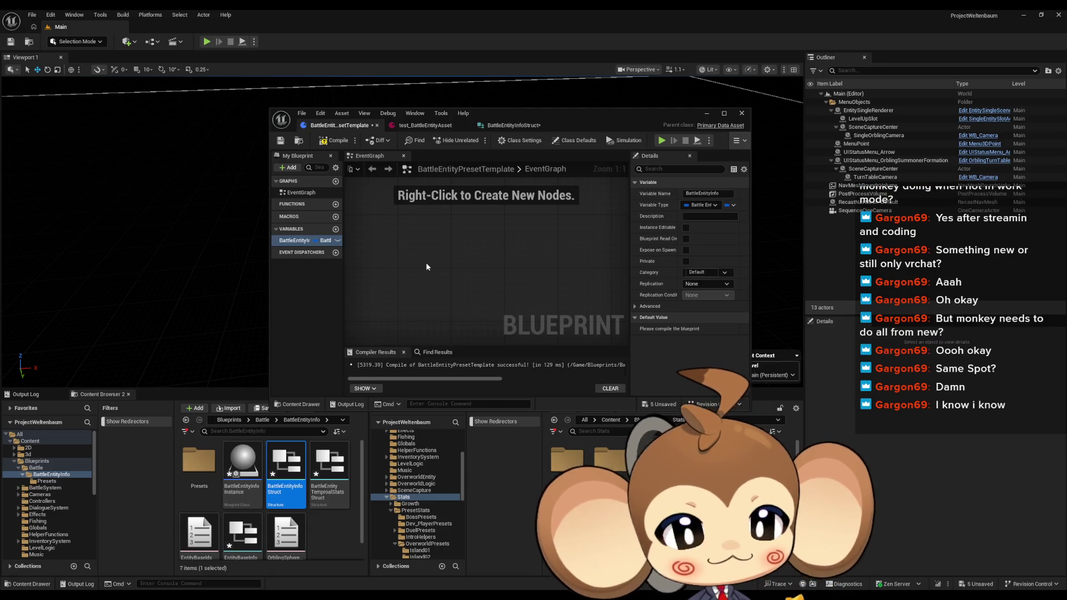
key(F7)
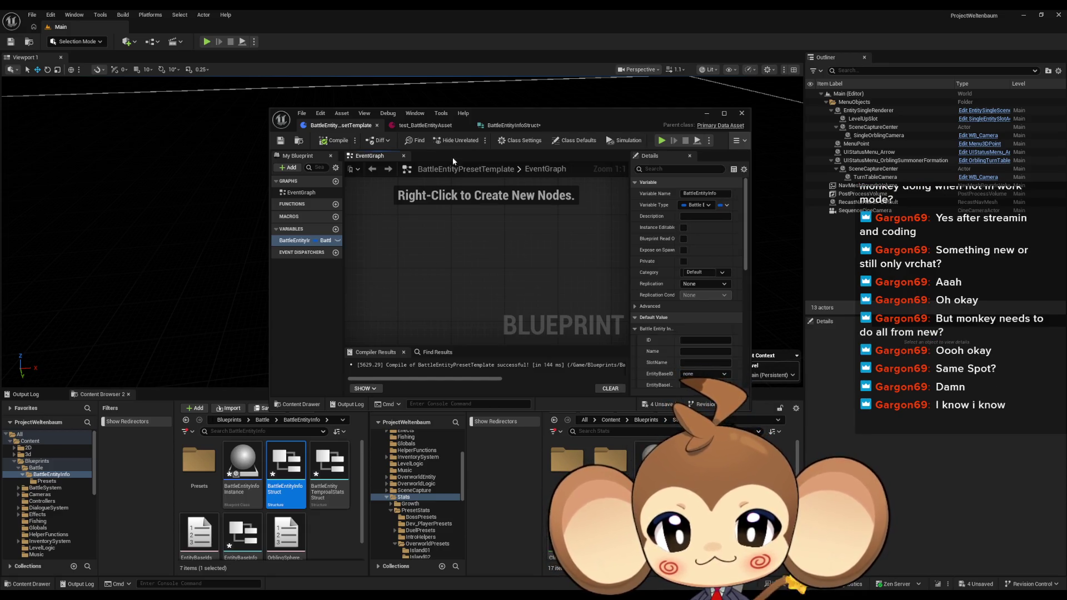
Compare test_BattleEntityAsset's filled fields against the BattleEntityPresetTemplate blueprint.
click(418, 129)
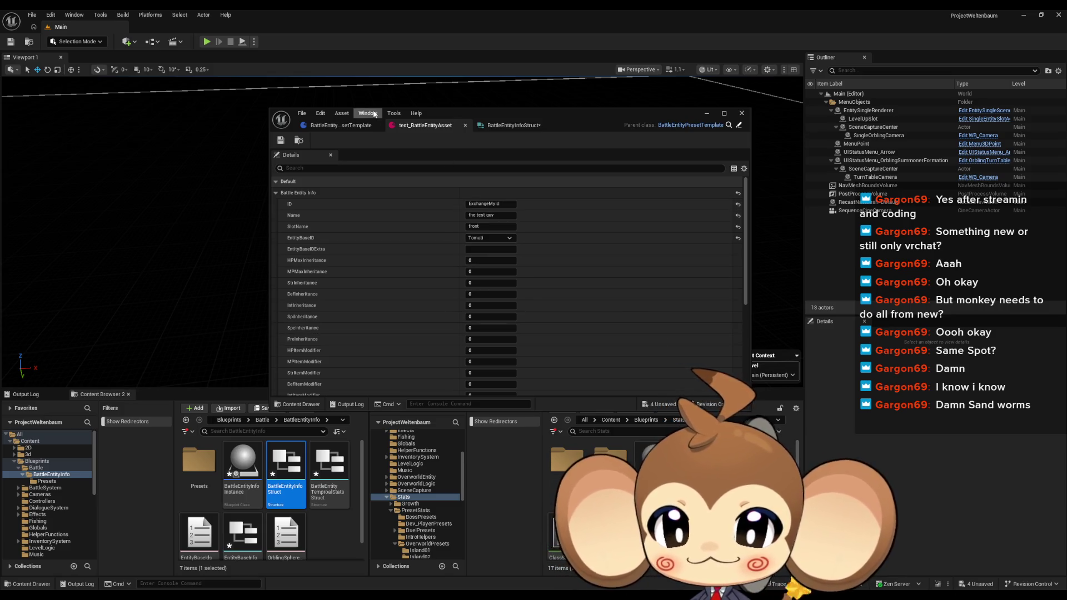
click(348, 127)
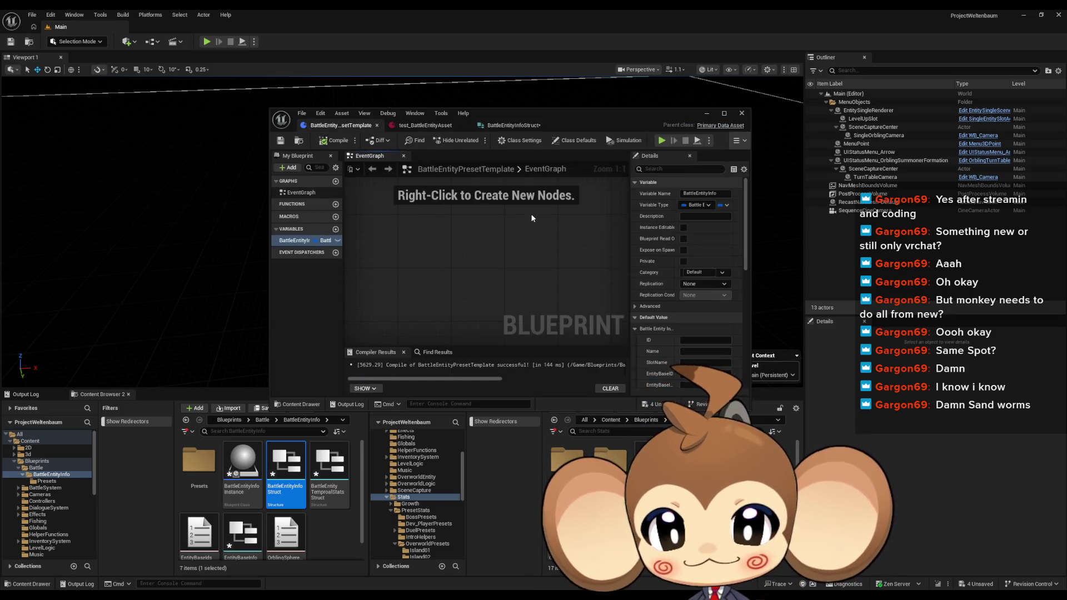
click(429, 127)
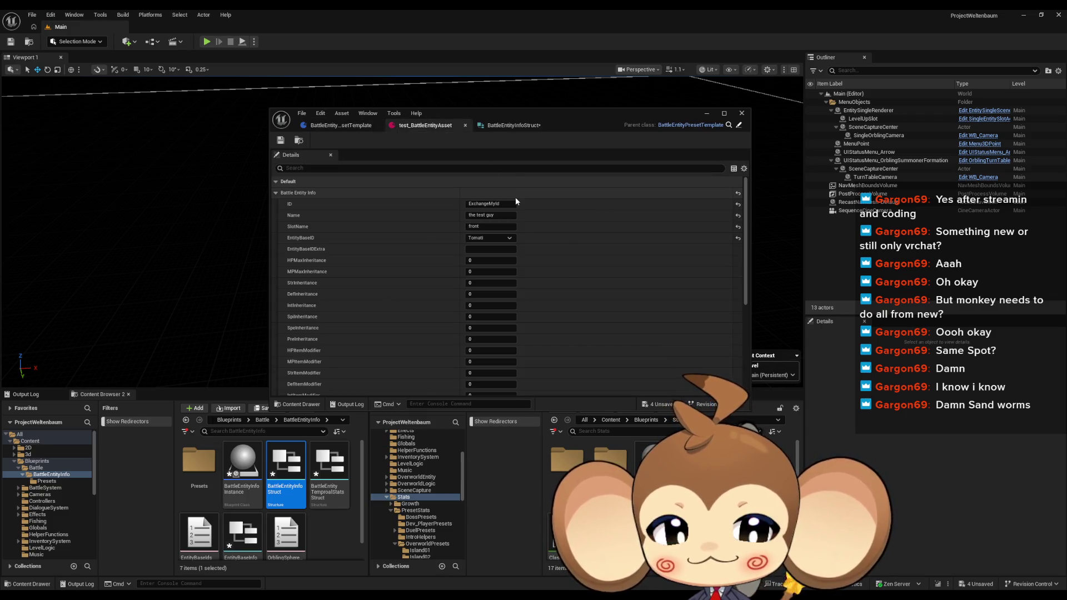
scroll(516, 199, down, 5)
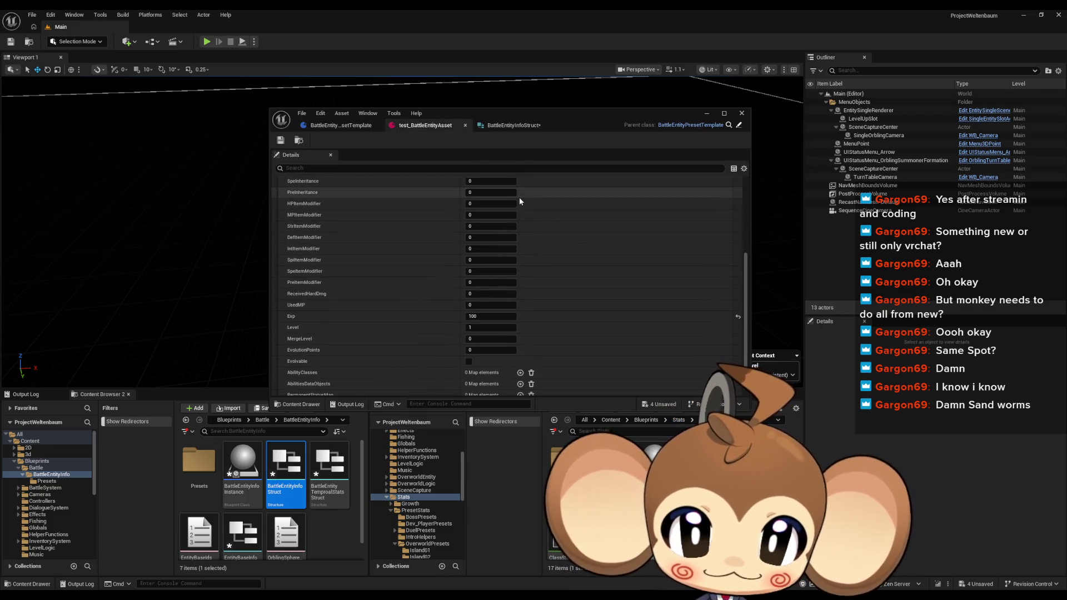
scroll(519, 200, down, 3)
Cross-check the struct defaults, test asset and template, ending on BattleEntityInfoStruct's Default Values.
click(505, 125)
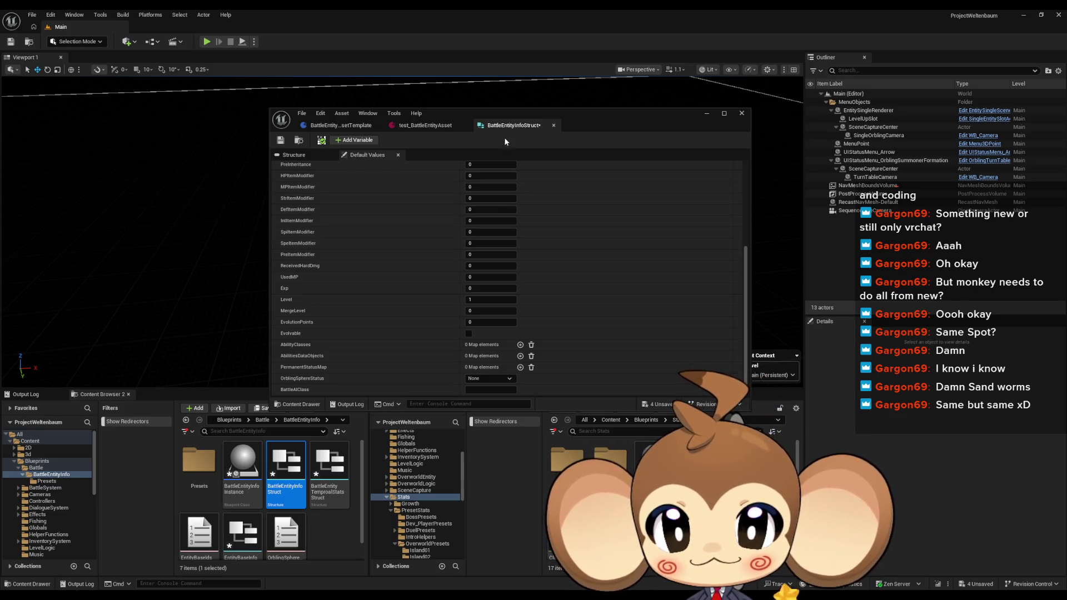
click(431, 128)
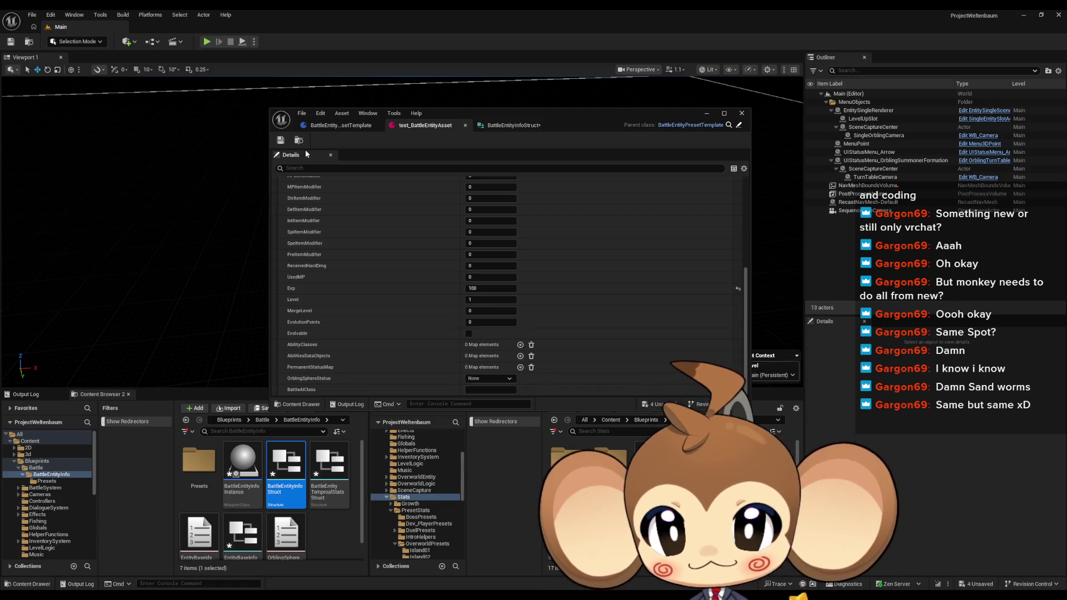
click(347, 127)
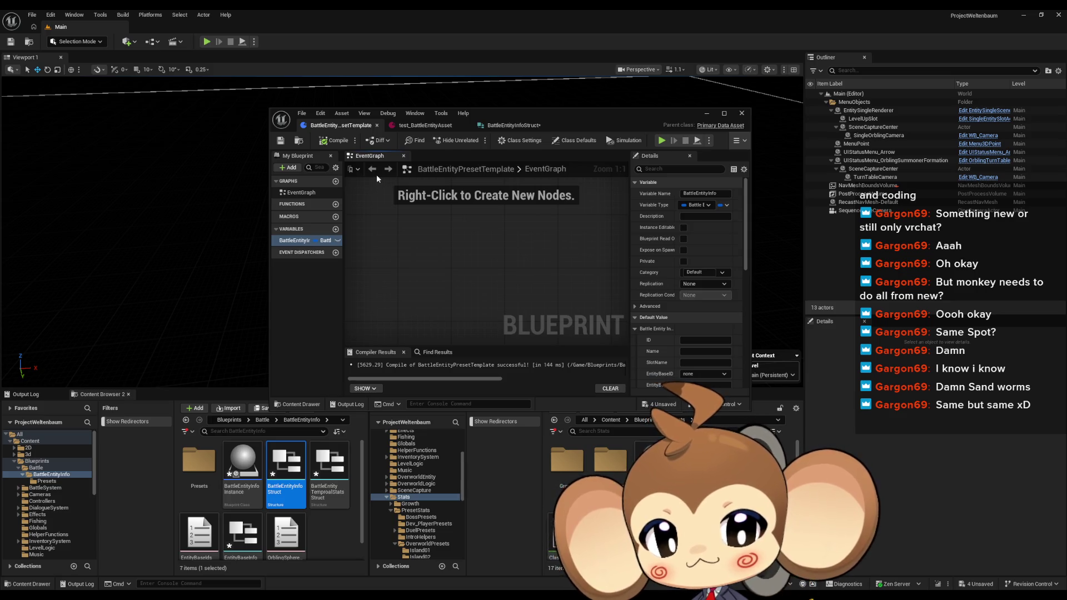
click(508, 127)
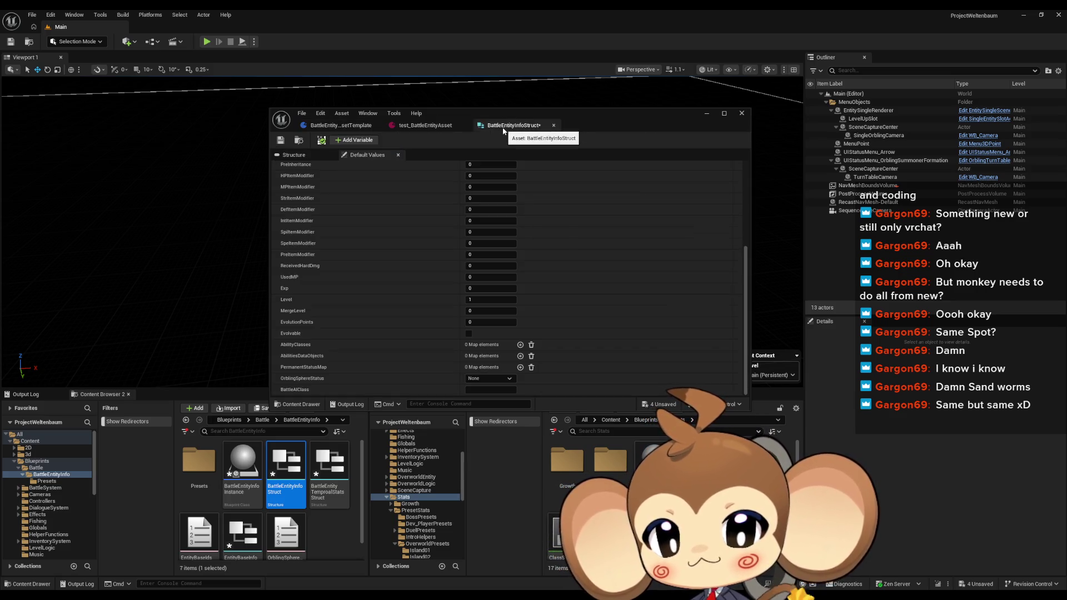
scroll(501, 188, up, 4)
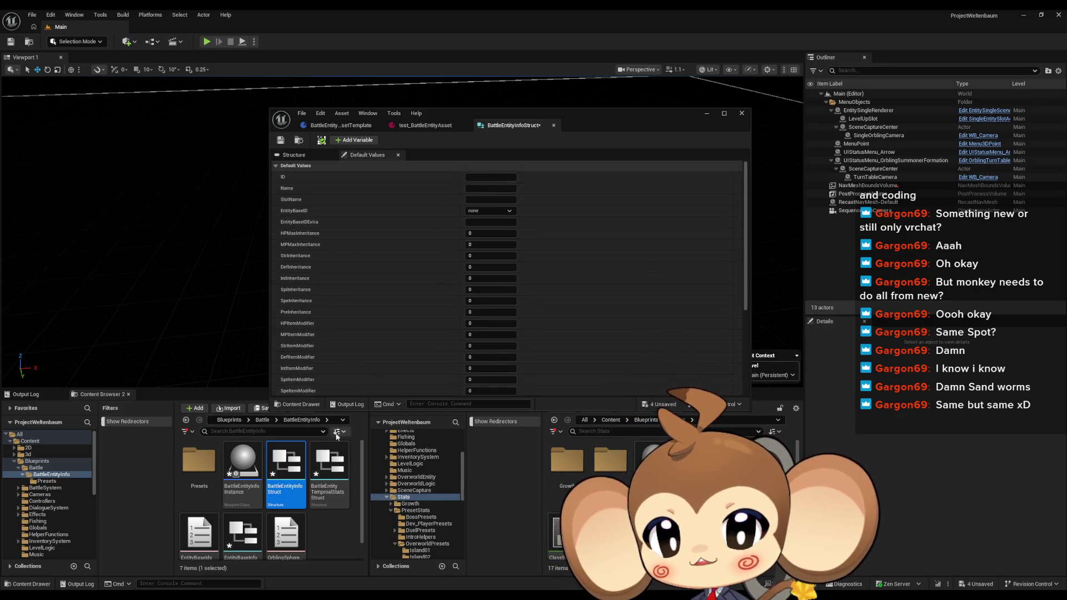
Open BattleEntityTemporalStatsStruct and EntityBaseInfo, reviewing EntityBaseInfo's Genus, Species, LifeCycleStage and base stat fields.
double_click(320, 465)
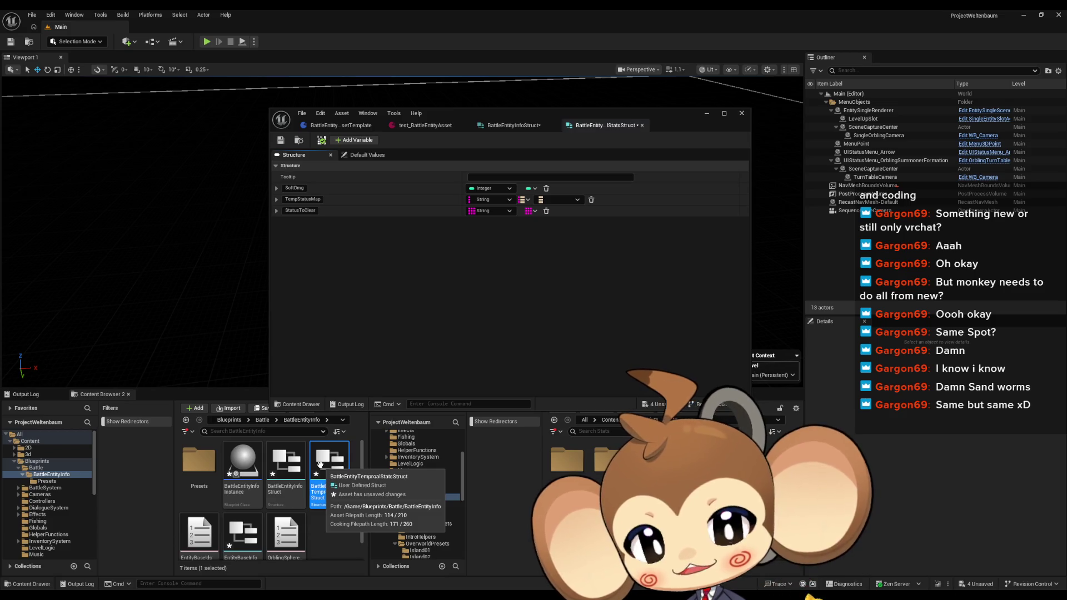
double_click(240, 538)
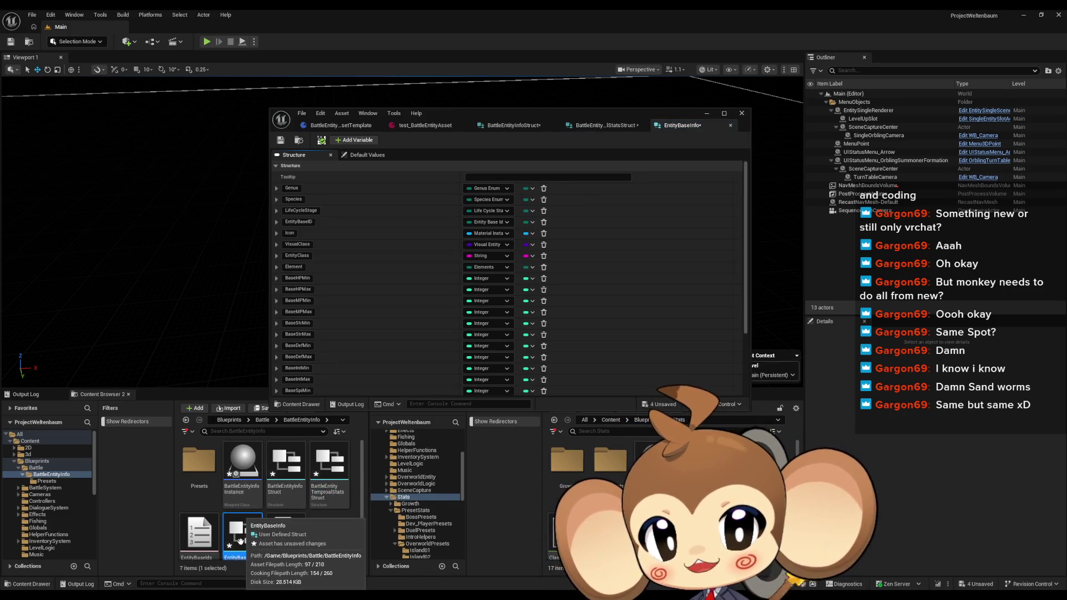
scroll(439, 341, down, 5)
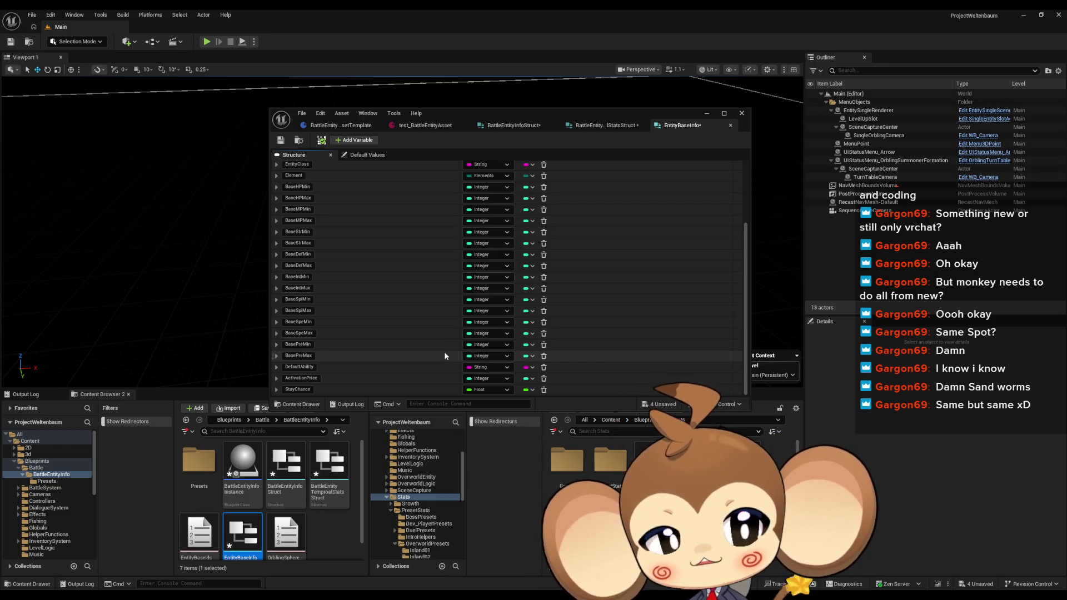
scroll(433, 342, up, 5)
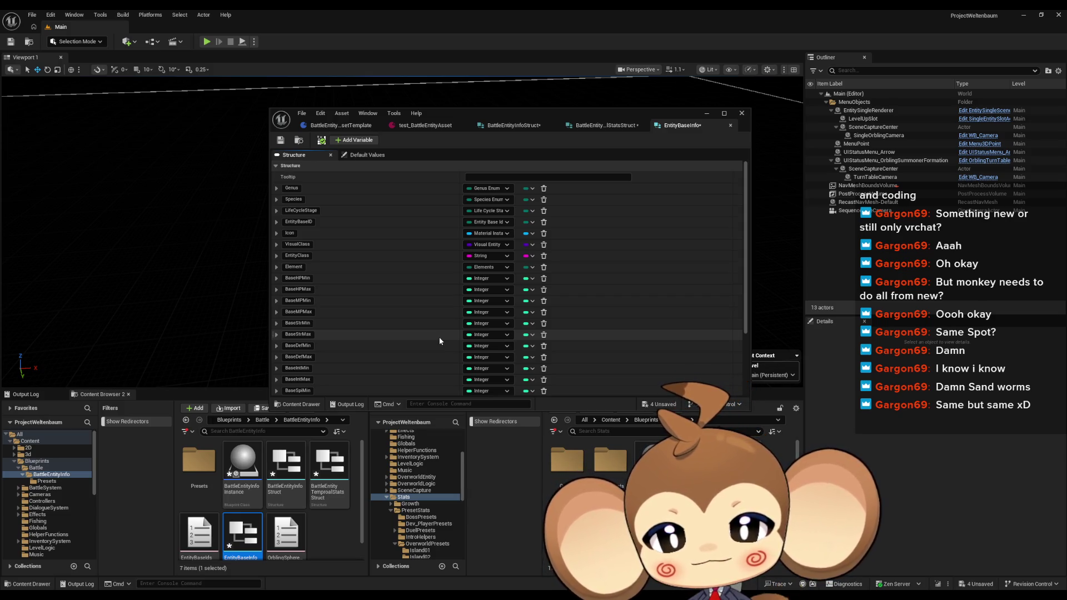
scroll(429, 313, down, 3)
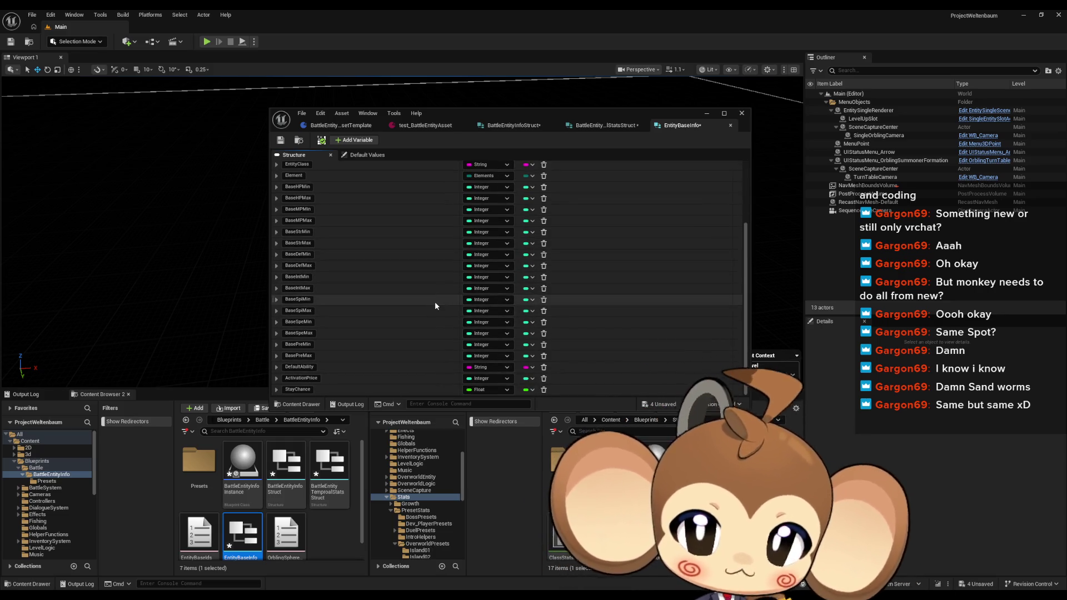
scroll(434, 307, up, 3)
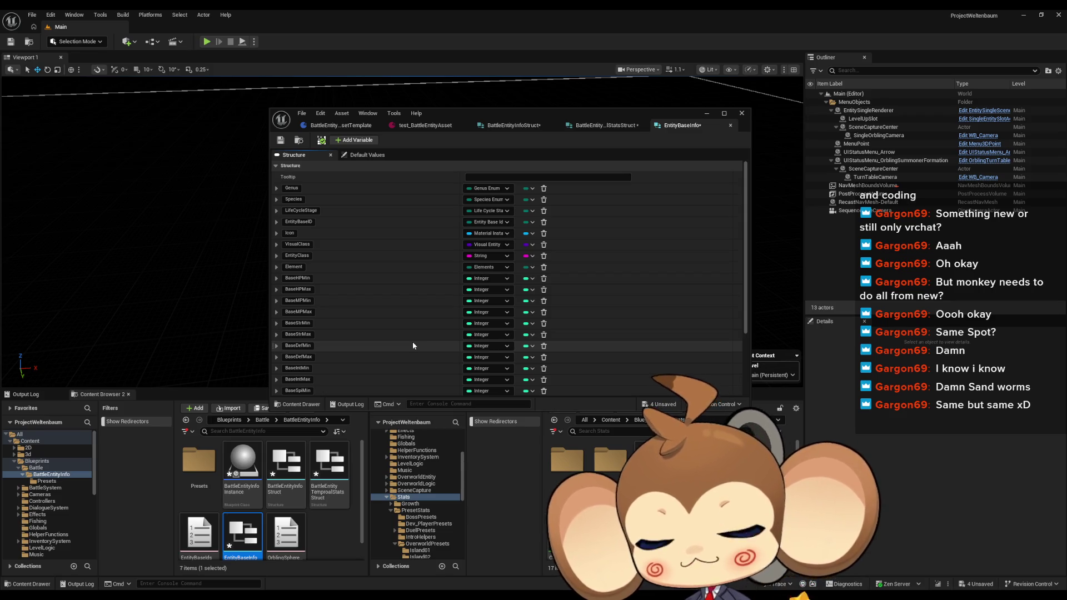
scroll(311, 502, down, 1)
click(332, 532)
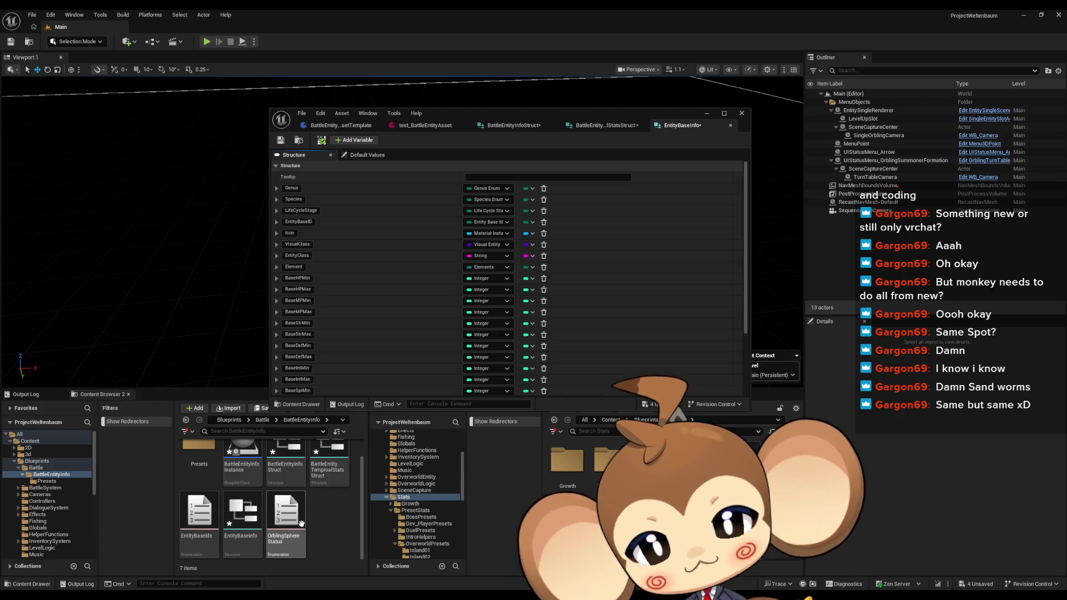
scroll(311, 500, up, 1)
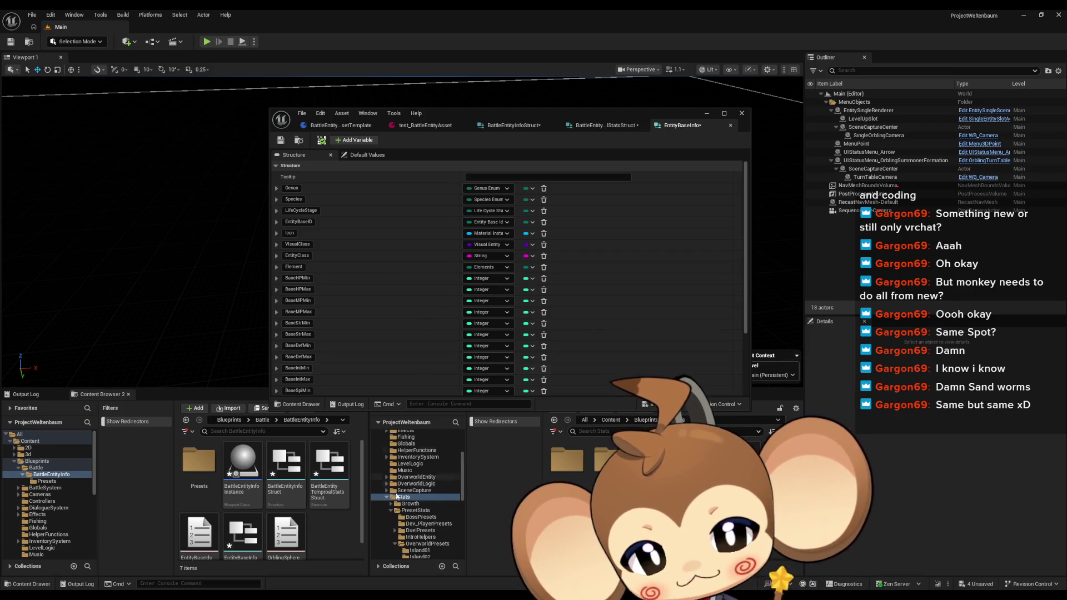
key(alt+Tab)
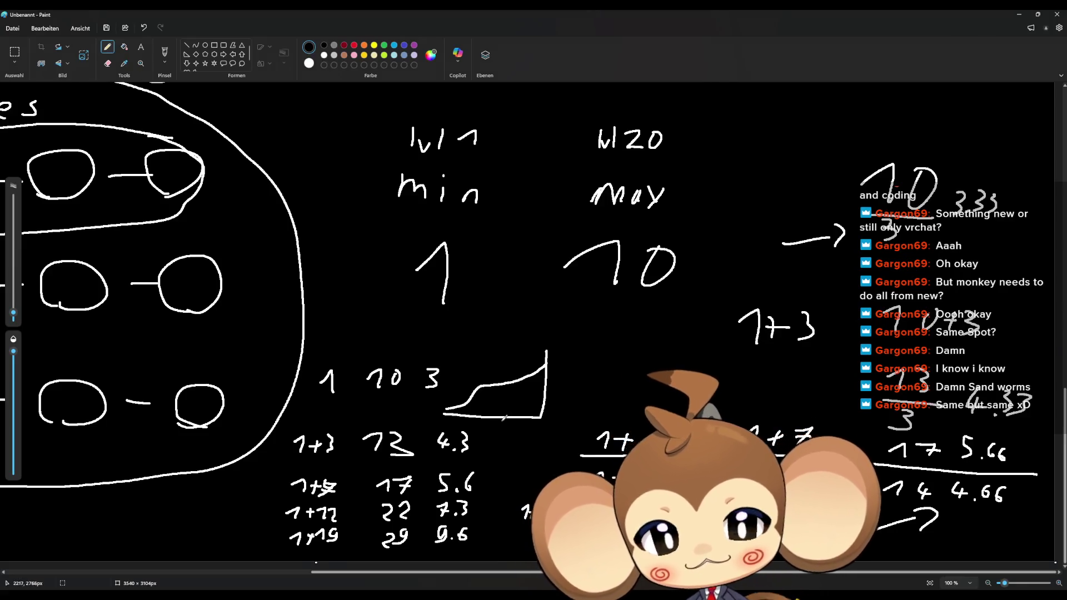
Pencil an arrow to EntityInfoInstance plus arrows marking TS and DS in the BE Instance circle.
scroll(657, 547, down, 5)
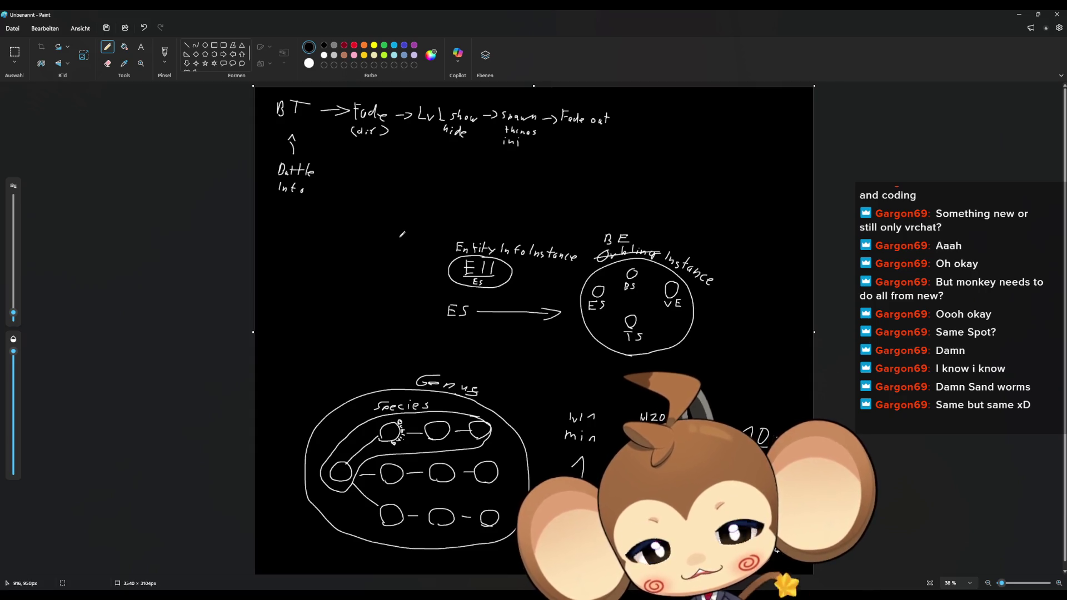
mouse_move(388, 226)
mouse_down()
mouse_move(430, 251)
mouse_move(406, 247)
mouse_up()
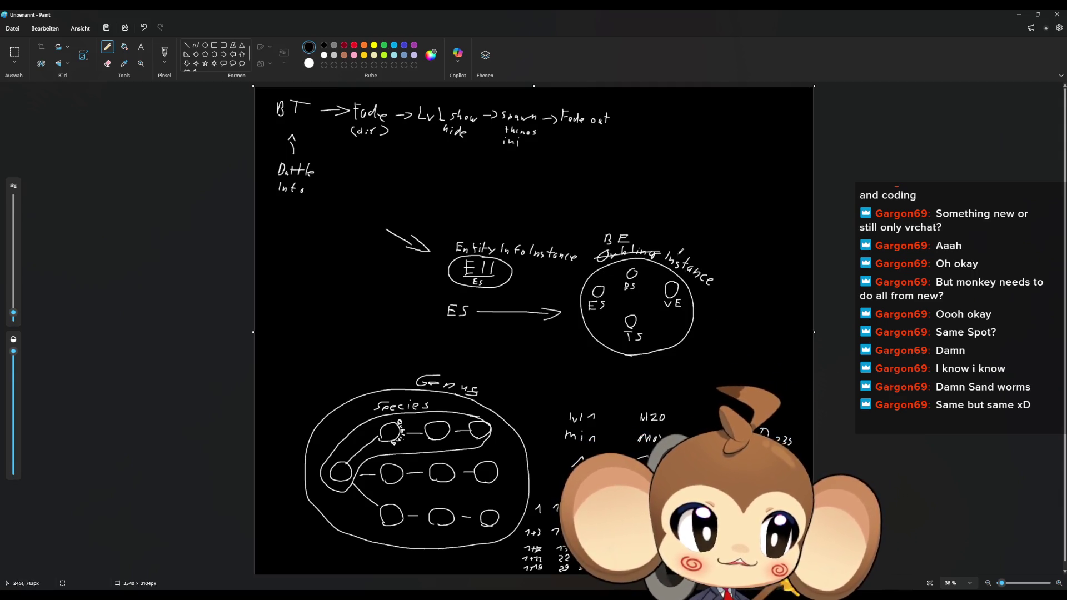
mouse_move(650, 326)
mouse_down()
mouse_move(660, 327)
mouse_move(648, 329)
mouse_up()
mouse_move(656, 281)
mouse_down()
mouse_move(648, 292)
mouse_move(642, 281)
mouse_move(658, 304)
mouse_up()
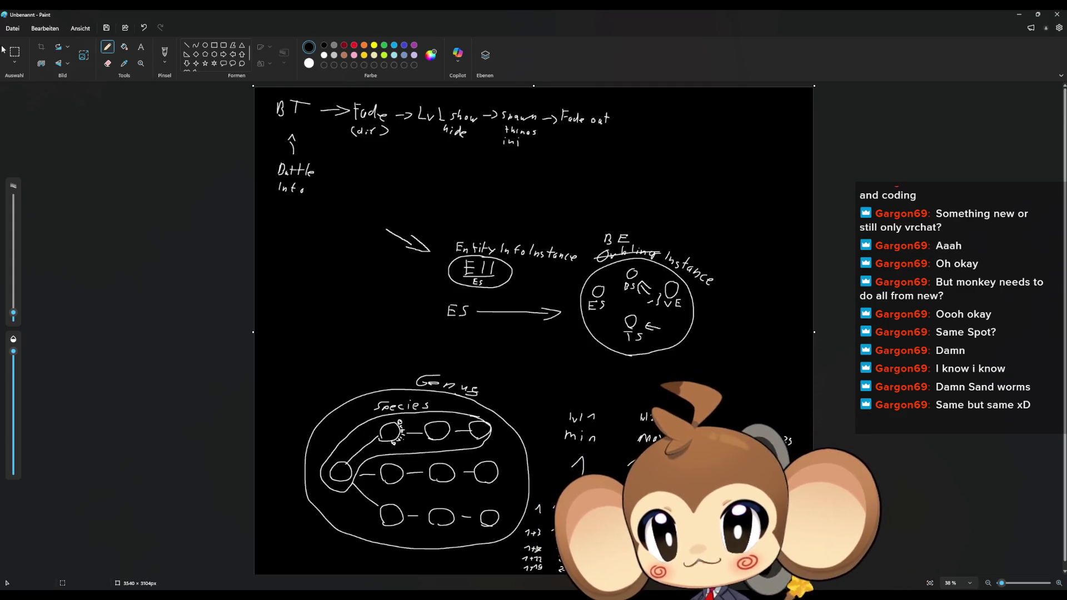
Draw small arrow marks left of ES and a cluster of small circles left of EII.
drag(390, 335, 403, 328)
drag(404, 320, 414, 336)
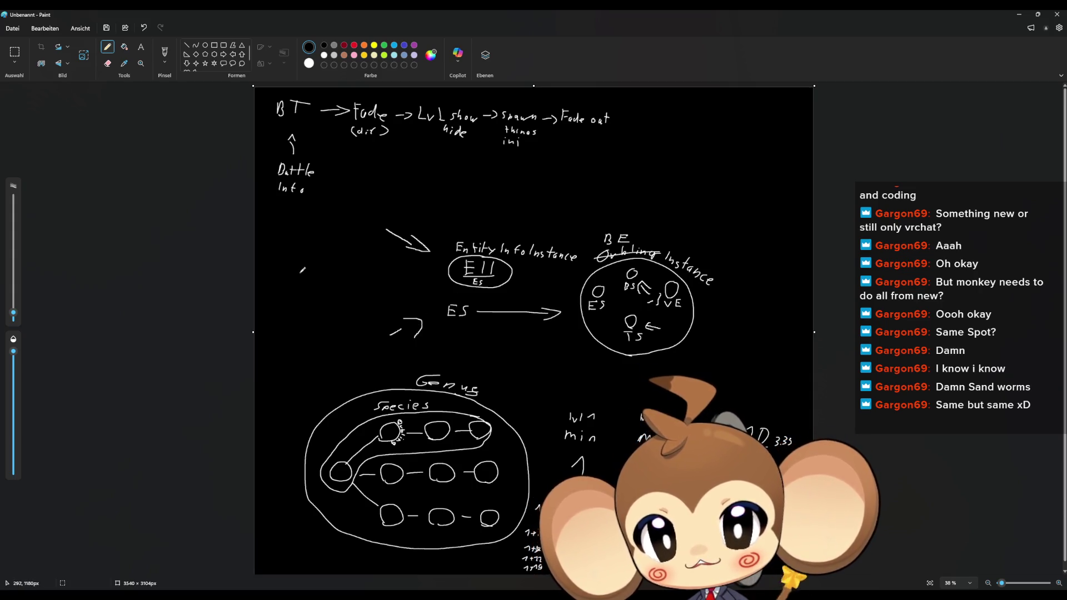
mouse_move(347, 271)
mouse_down()
mouse_move(338, 316)
mouse_move(316, 301)
mouse_move(319, 277)
mouse_move(297, 289)
mouse_up()
drag(336, 327, 290, 302)
drag(335, 283, 339, 288)
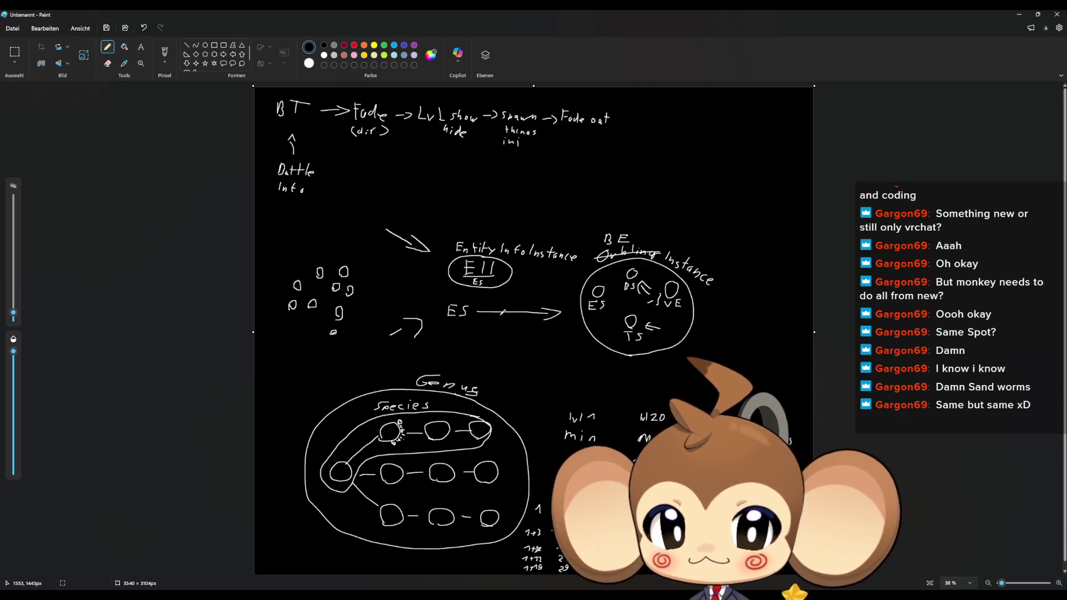
Add an arrow from EII to the circle cluster and an upward arrow with a DG label above Genus.
mouse_move(442, 271)
mouse_down()
mouse_move(400, 278)
mouse_move(398, 287)
mouse_up()
drag(418, 326, 412, 331)
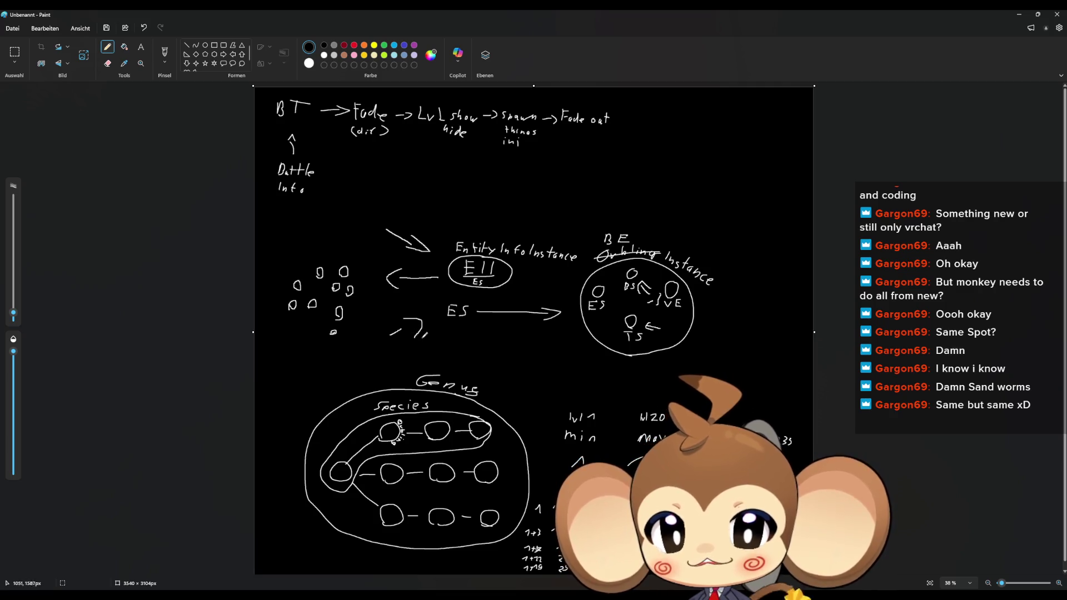
mouse_move(303, 374)
mouse_down()
mouse_move(309, 349)
mouse_move(315, 356)
mouse_move(267, 401)
mouse_up()
drag(296, 394, 295, 397)
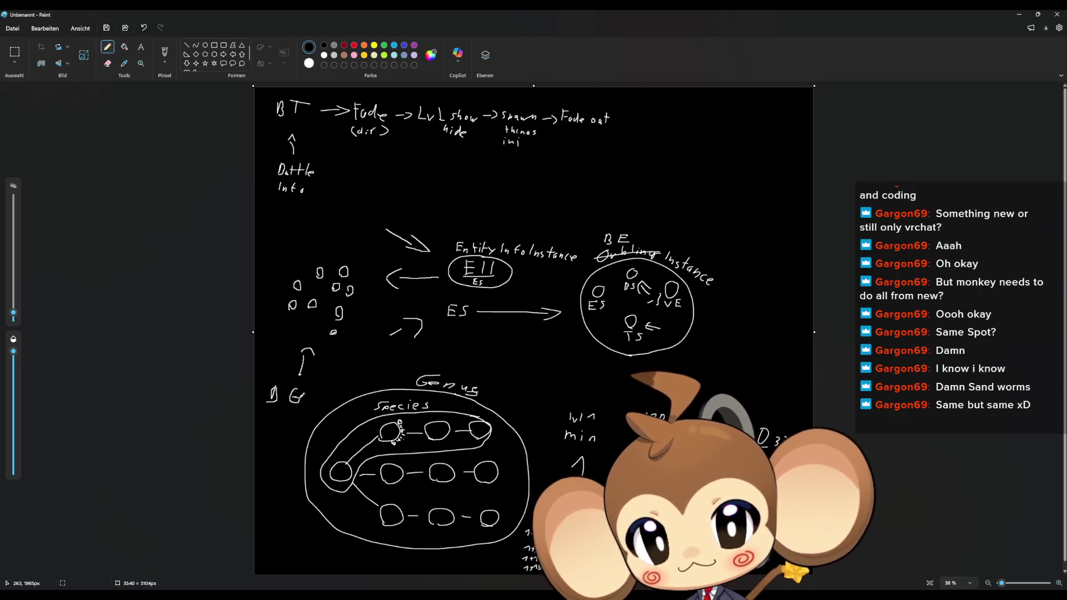